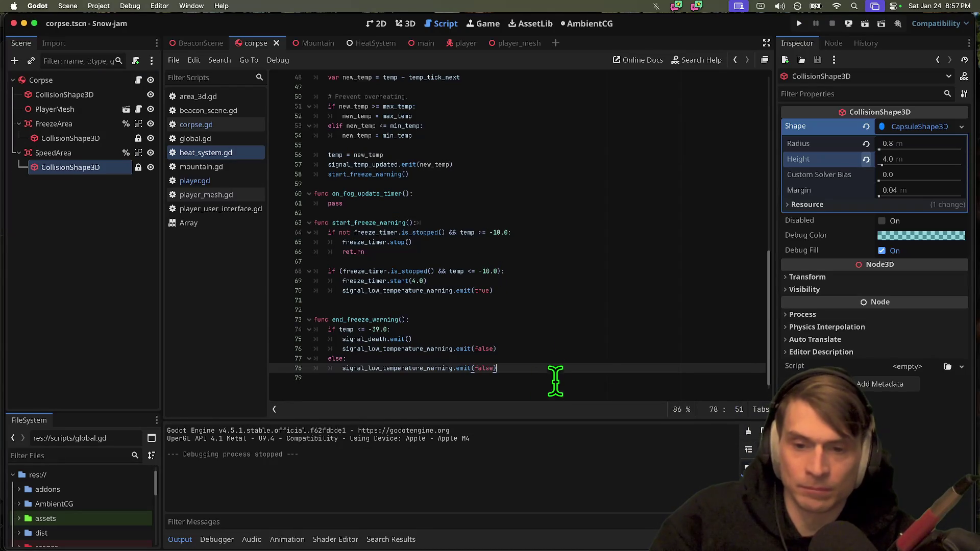
# Copy the signal_low_temperature_warning.emit(false) line from heat_system.gd.
pyautogui.click(562, 331)
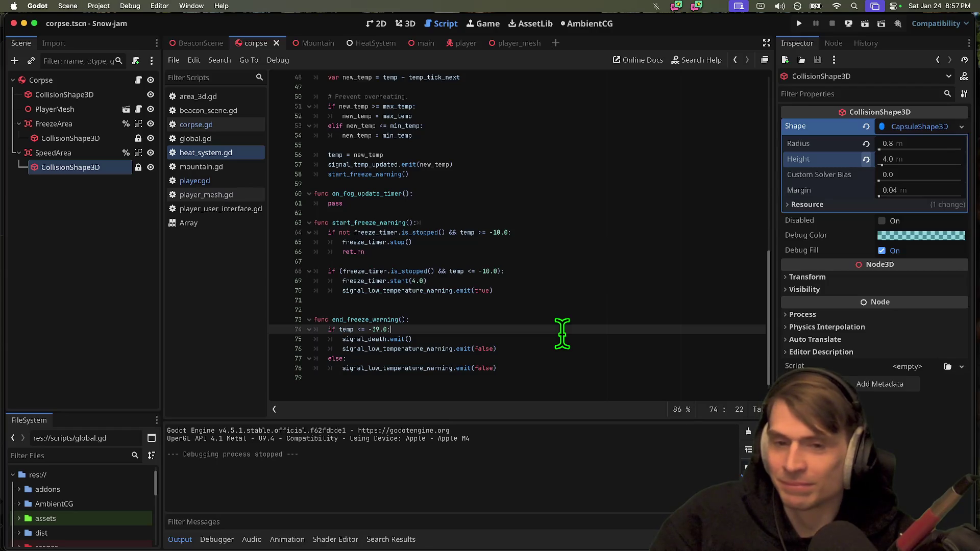
pyautogui.click(561, 301)
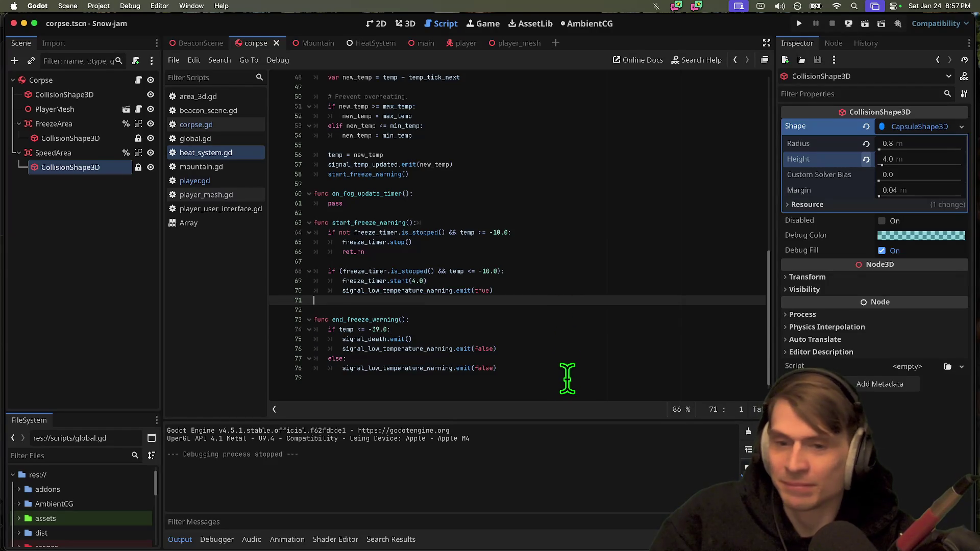
pyautogui.click(566, 382)
pyautogui.tripleClick(561, 294)
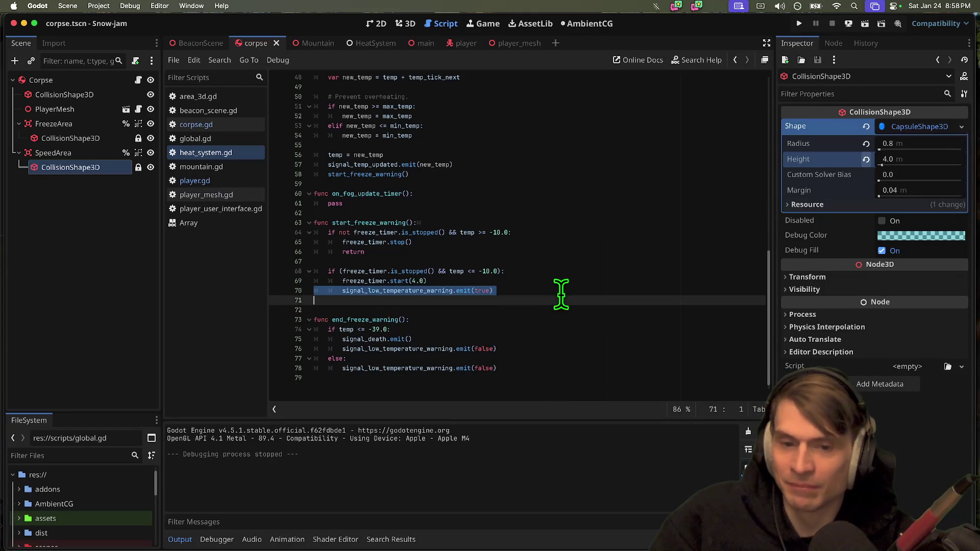
pyautogui.tripleClick(542, 349)
pyautogui.press('cmd+c')
# Paste the emit(false) line into start_freeze_warning's early-return branch, fix its indentation, and run the game.
pyautogui.click(586, 250)
pyautogui.press('Up')
pyautogui.press('Return')
pyautogui.press('cmd+v')
pyautogui.hotkey('shift', 'Tab')
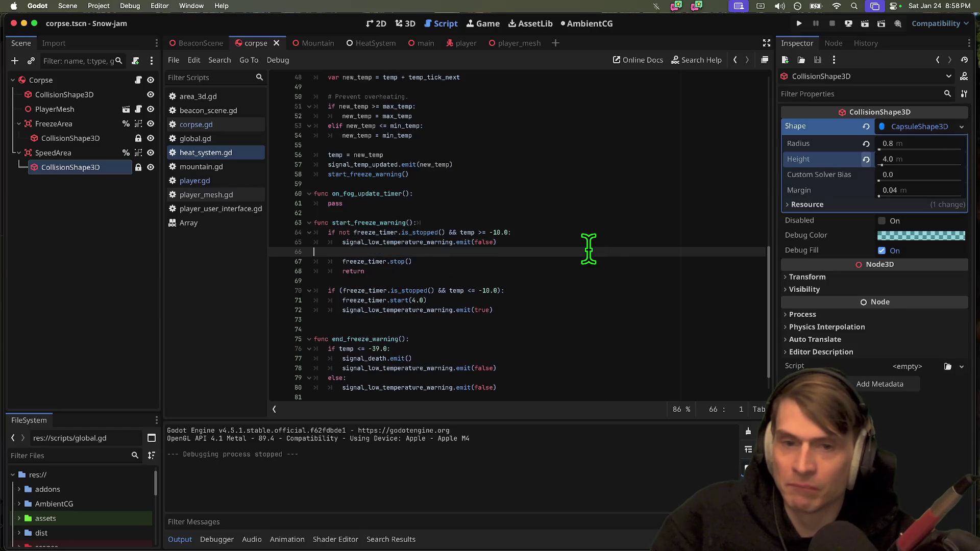
pyautogui.press('cmd+b')
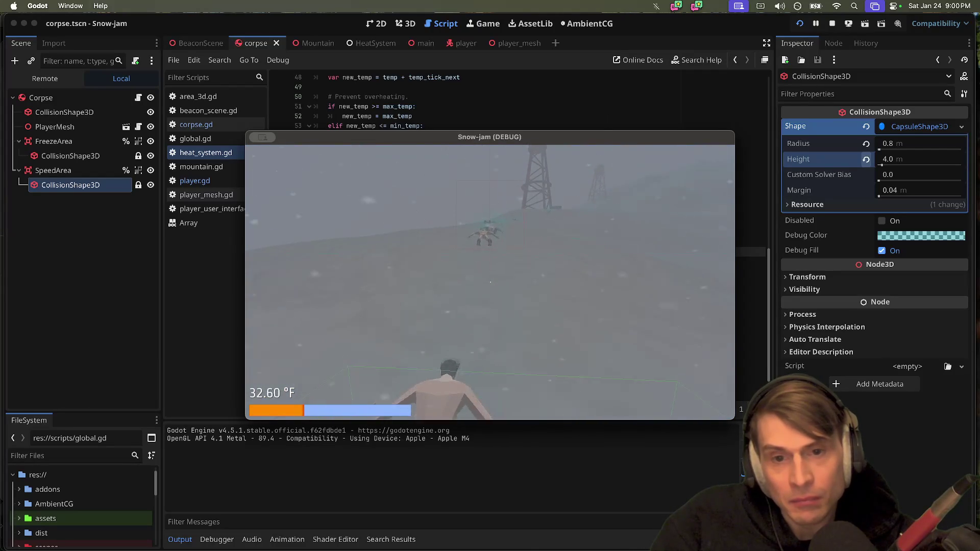
# Stop the Snow-jam playtest once the temperature has hit -40.00 °F and recovered.
pyautogui.press('Escape')
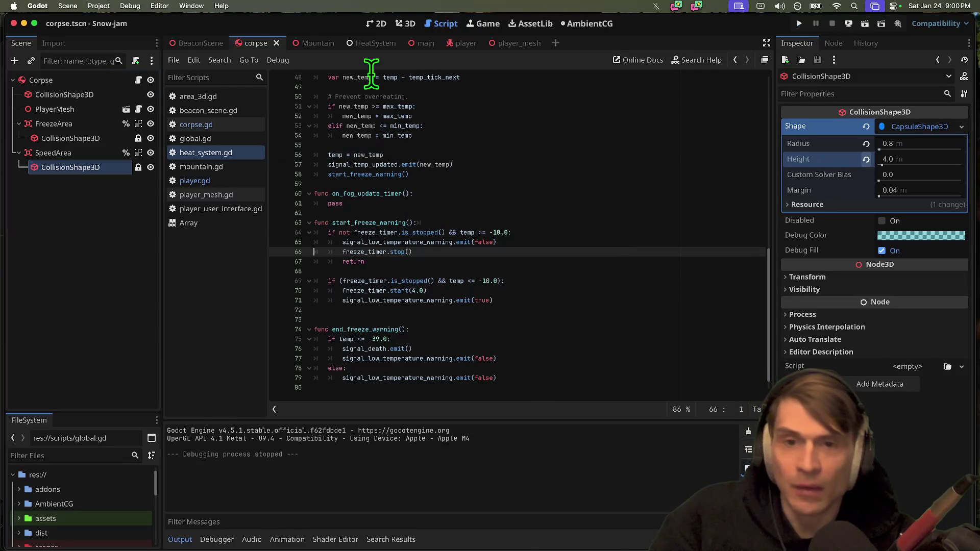
# Swap the Corpse's top CollisionShape3D from a box to a sphere, view it in 3D, and save.
pyautogui.click(66, 167)
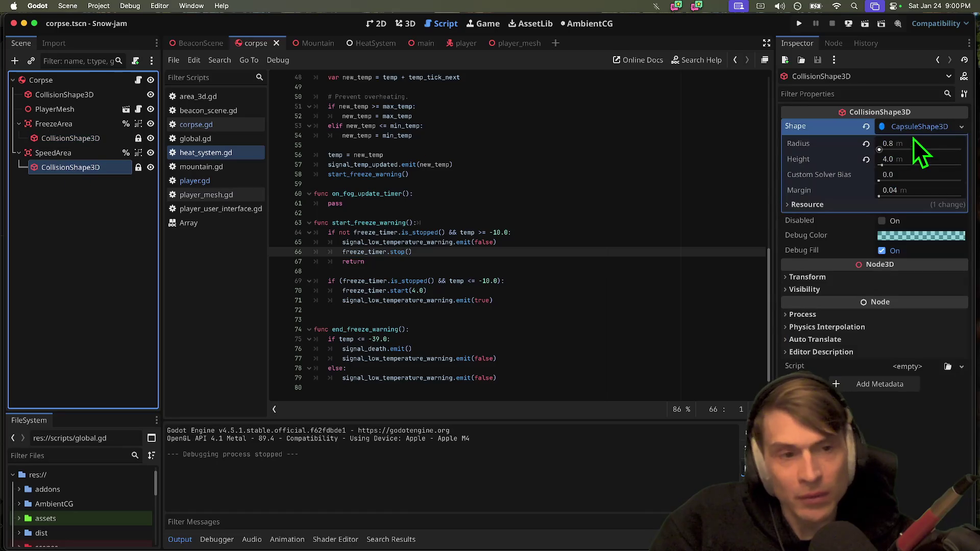
pyautogui.click(67, 111)
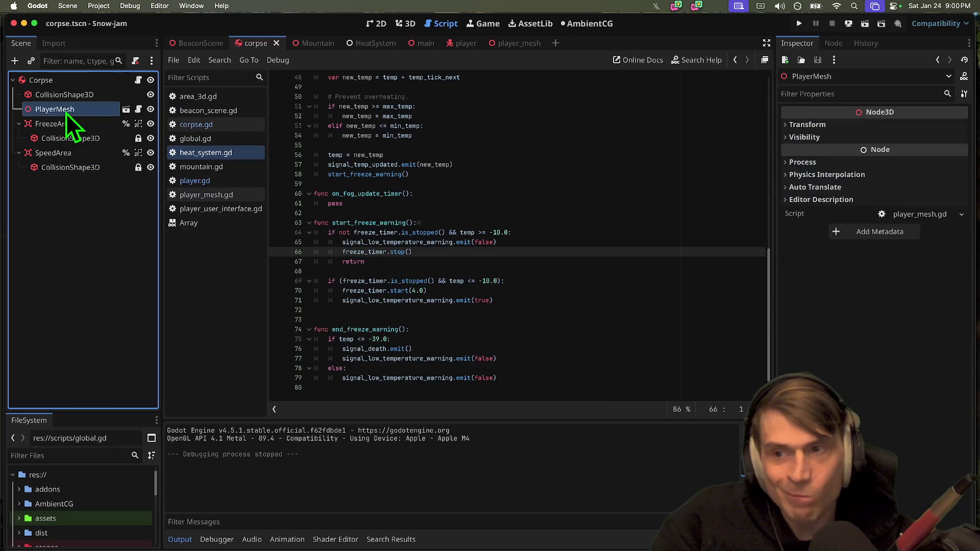
pyautogui.click(64, 95)
pyautogui.click(961, 127)
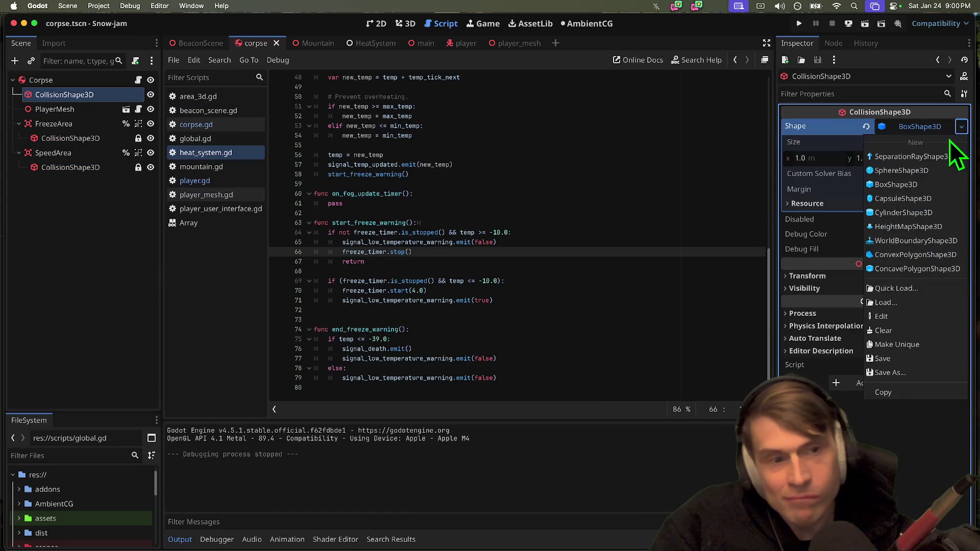
pyautogui.click(922, 170)
pyautogui.click(403, 23)
pyautogui.press('super+s')
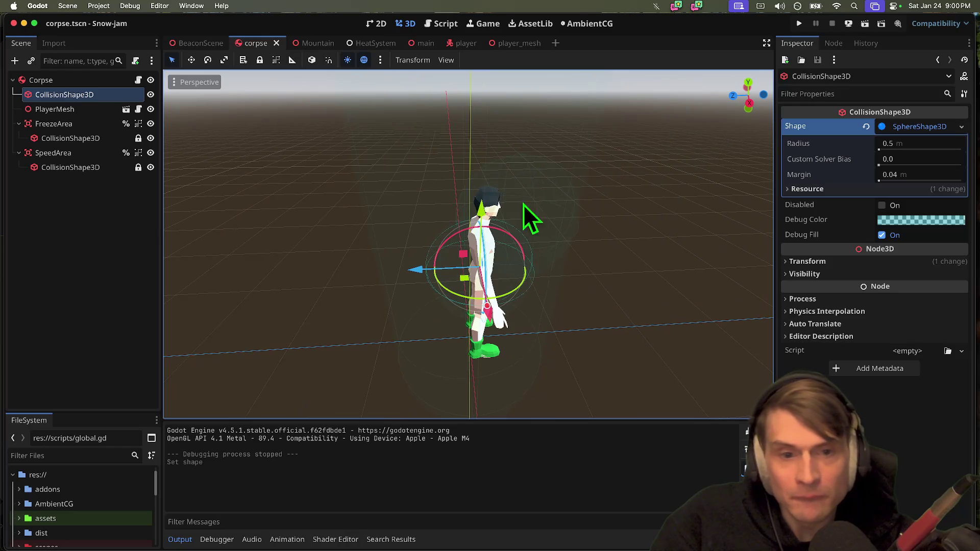
pyautogui.hscroll(-10, 624, 230)
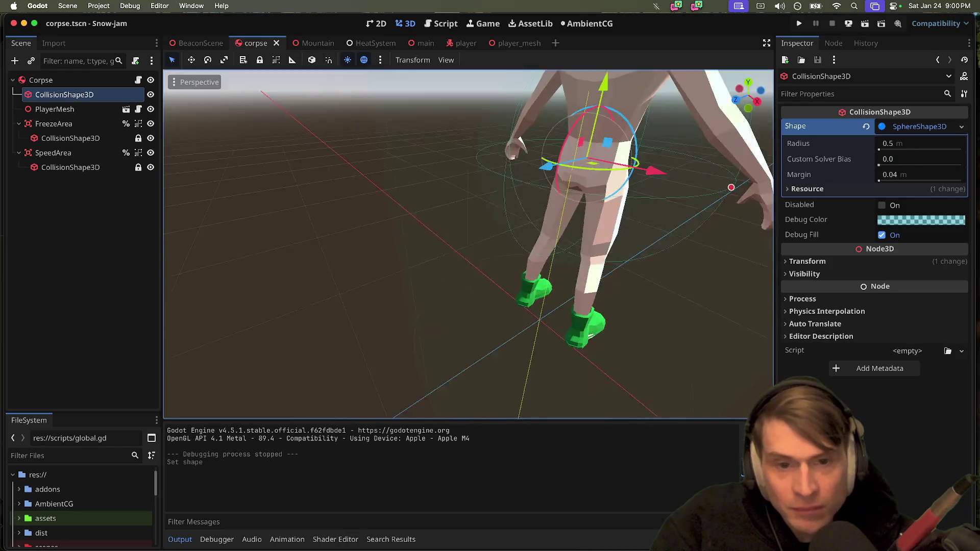
# Change the shape to a CylinderShape3D with 0.3 m radius, then run and stop the game.
pyautogui.click(962, 127)
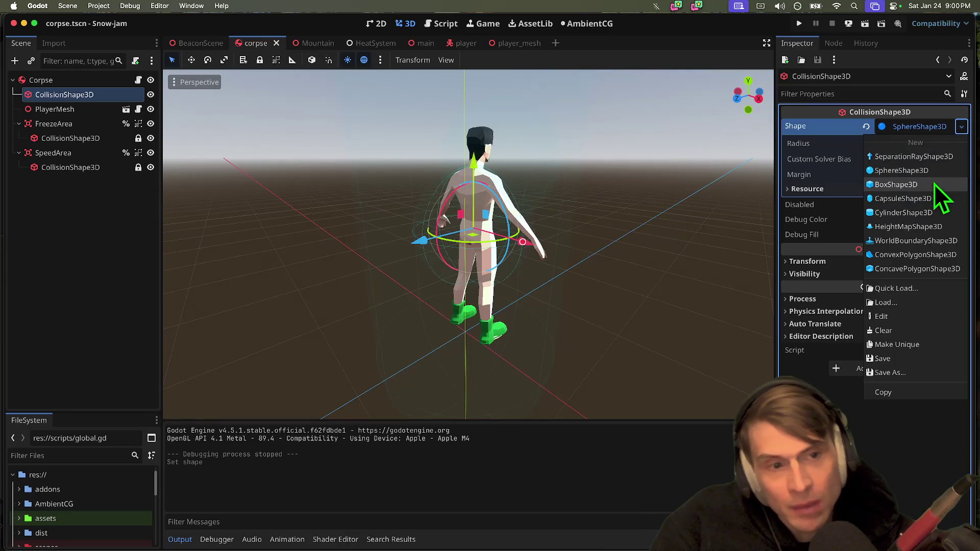
pyautogui.click(926, 209)
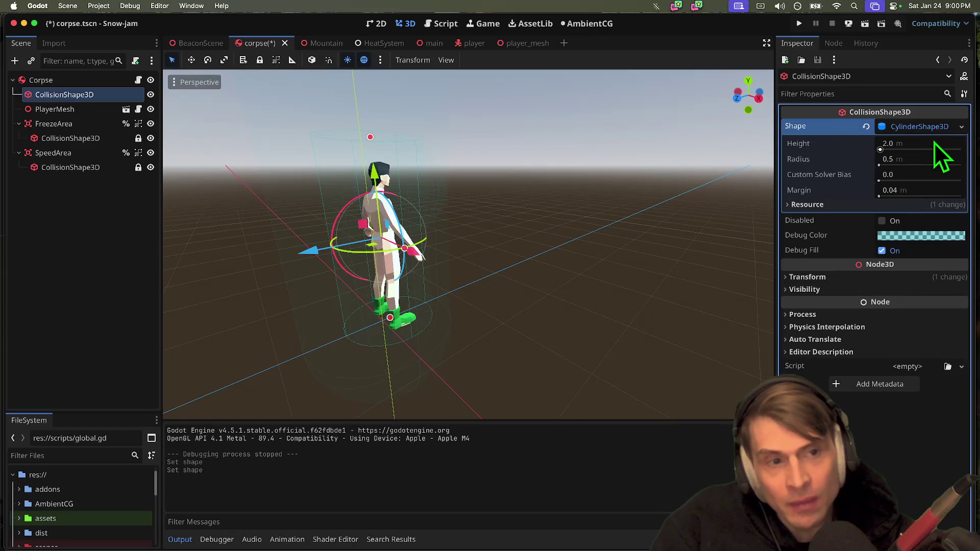
pyautogui.click(961, 127)
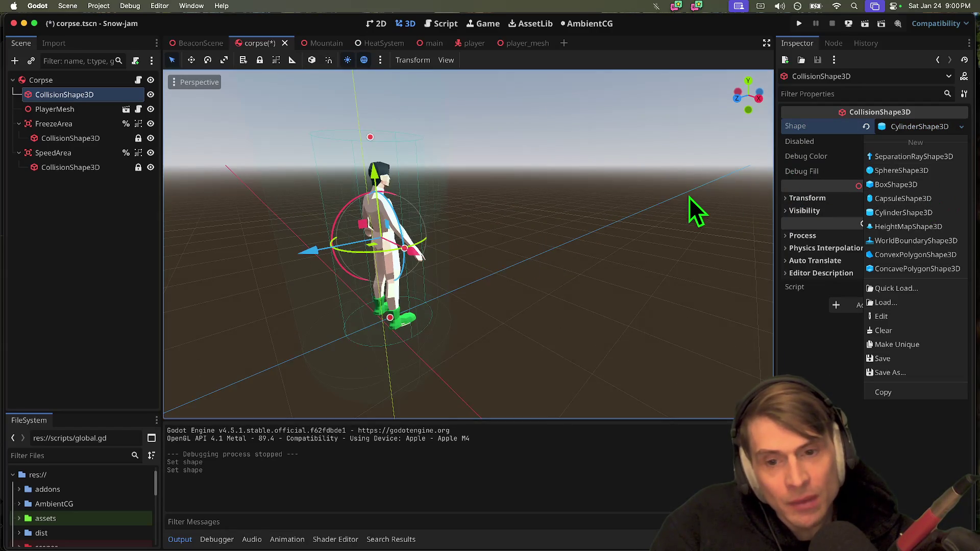
pyautogui.click(918, 134)
pyautogui.click(919, 132)
pyautogui.click(923, 145)
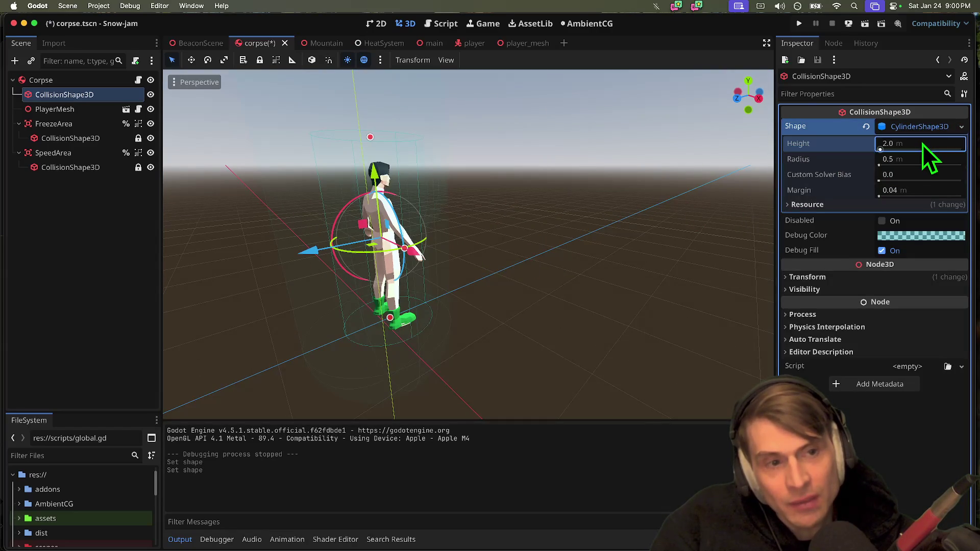
pyautogui.press('Tab')
pyautogui.write('0.3')
pyautogui.press('Return')
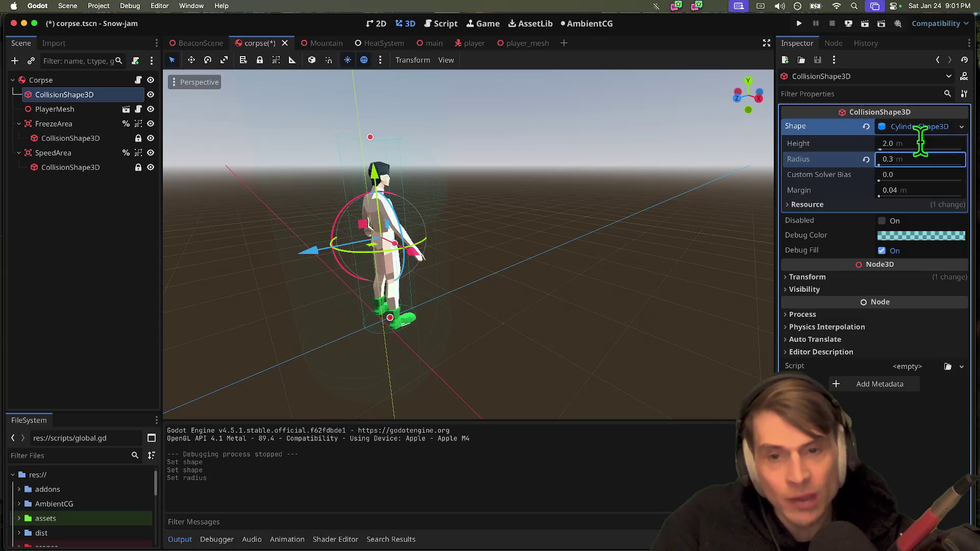
pyautogui.press('super+b')
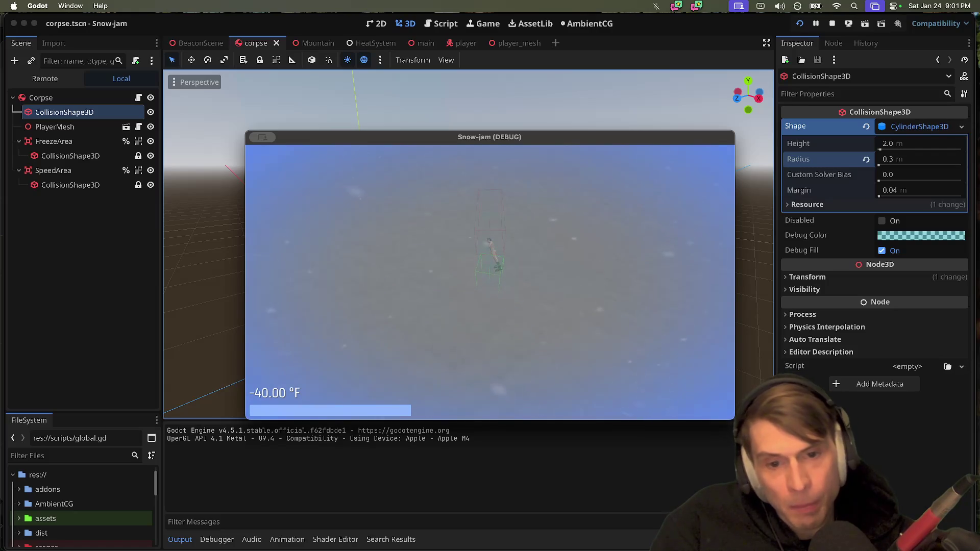
pyautogui.press('super+q')
# Replace the cylinder with a BoxShape3D, try a 2 m height, then undo it.
pyautogui.click(959, 131)
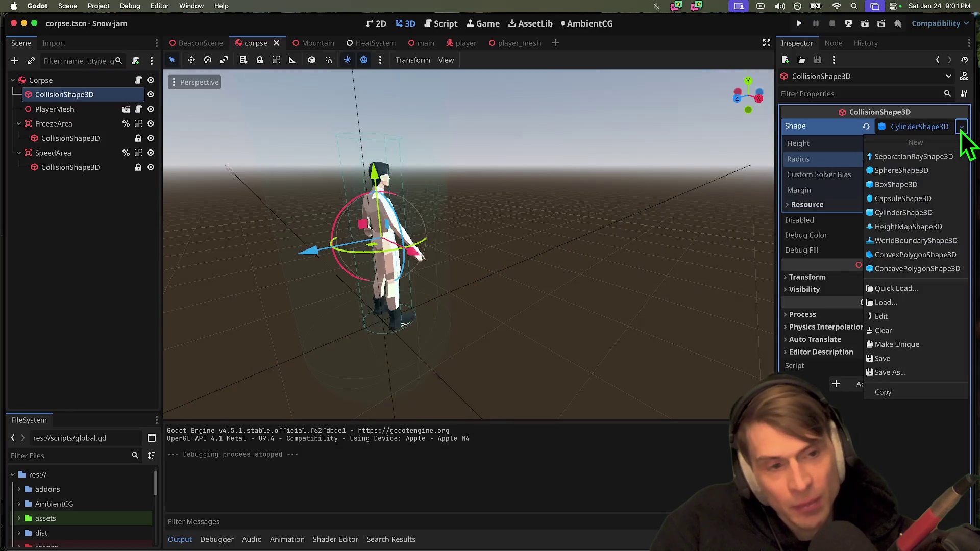
pyautogui.click(912, 183)
pyautogui.click(877, 158)
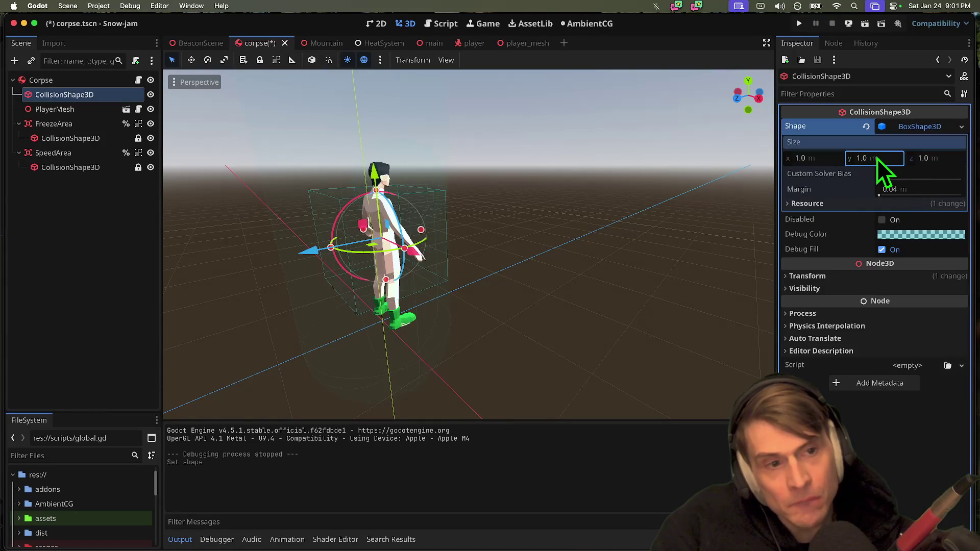
pyautogui.write('2')
pyautogui.press('Return')
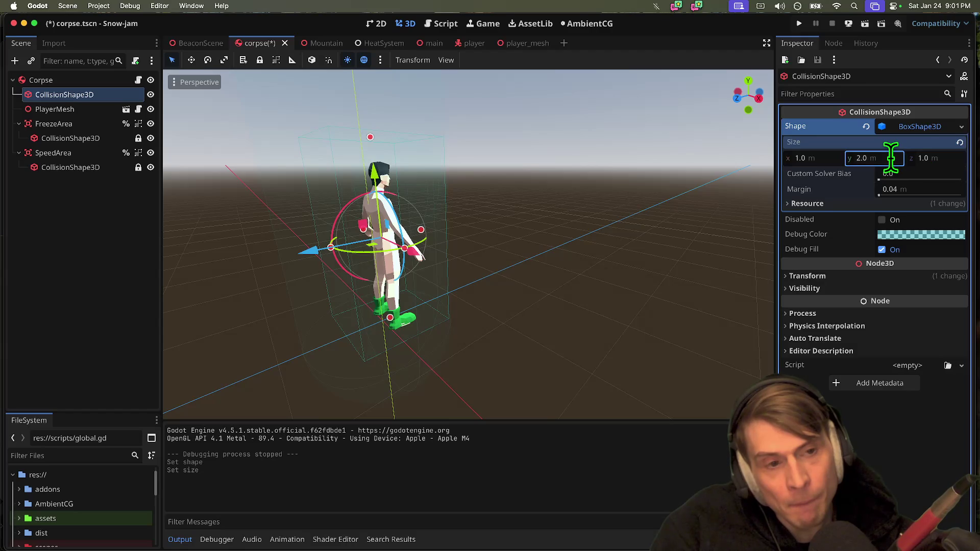
pyautogui.hotkey('ctrl', 'z')
pyautogui.hotkey('ctrl', 'z')
pyautogui.hotkey('ctrl', 'z')
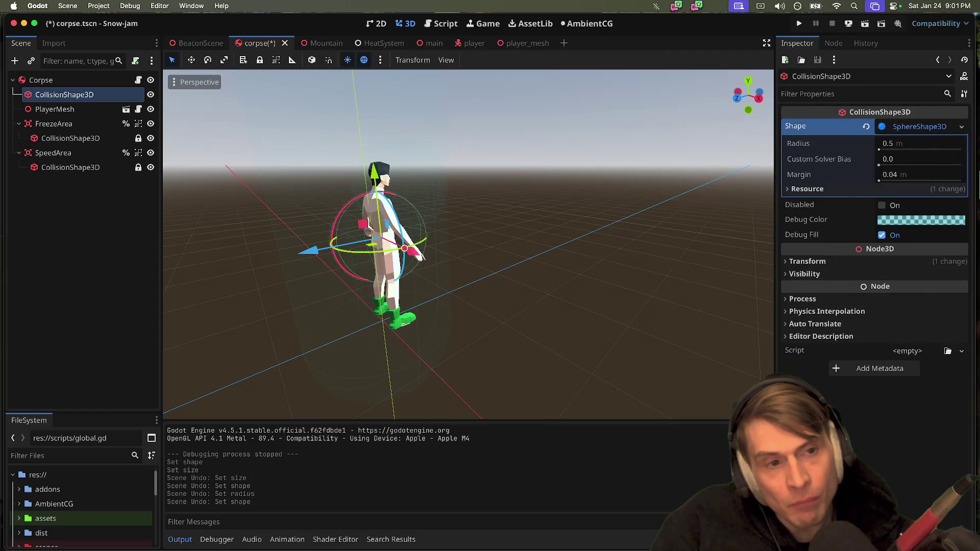
pyautogui.hotkey('ctrl', 'z')
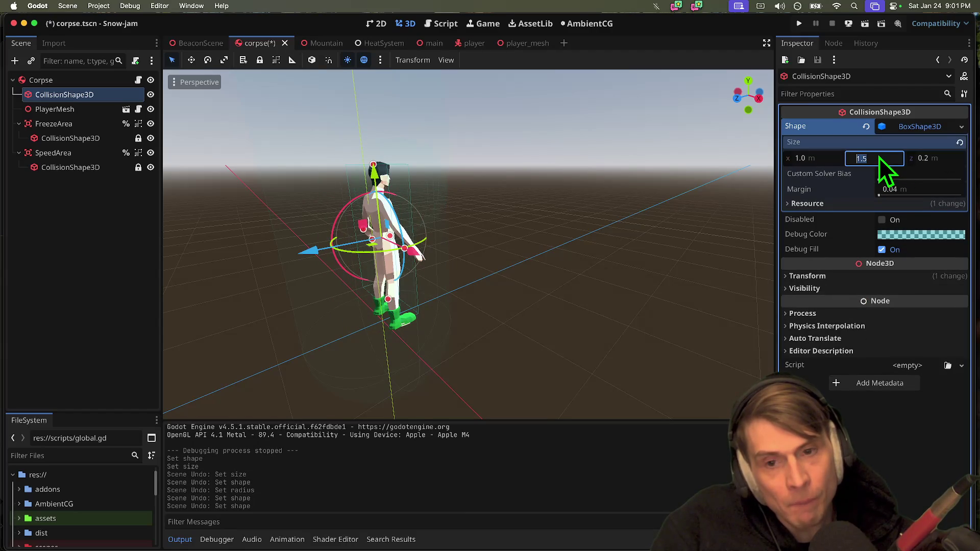
# Set the box width to 0.8 m and save, viewing the character from the front.
pyautogui.moveTo(480, 241)
pyautogui.mouseDown()
pyautogui.moveTo(459, 242)
pyautogui.moveTo(520, 242)
pyautogui.mouseUp()
pyautogui.click(930, 159)
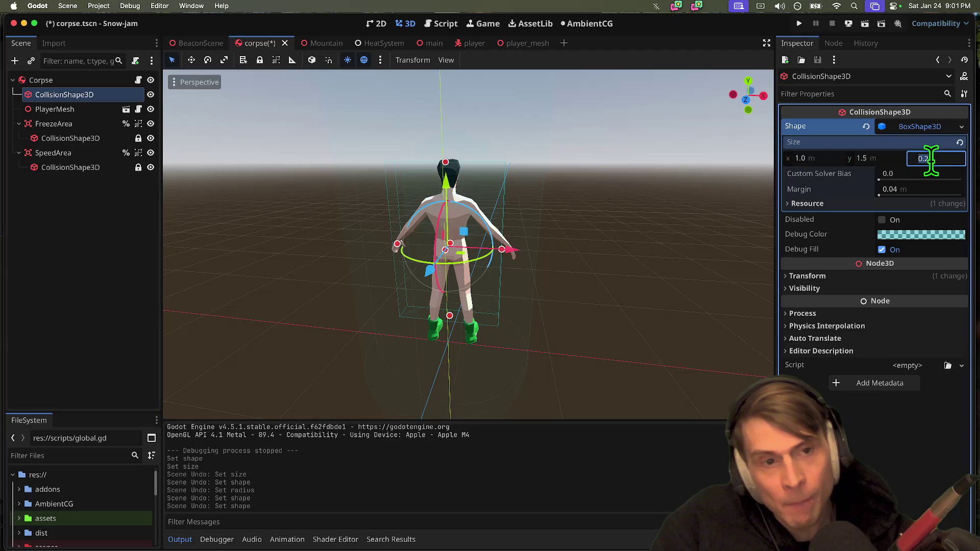
pyautogui.press('Tab')
pyautogui.write('4')
pyautogui.press('Return')
pyautogui.press('super+s')
pyautogui.moveTo(748, 97)
pyautogui.mouseDown()
pyautogui.moveTo(714, 102)
pyautogui.moveTo(664, 132)
pyautogui.moveTo(578, 218)
pyautogui.mouseUp()
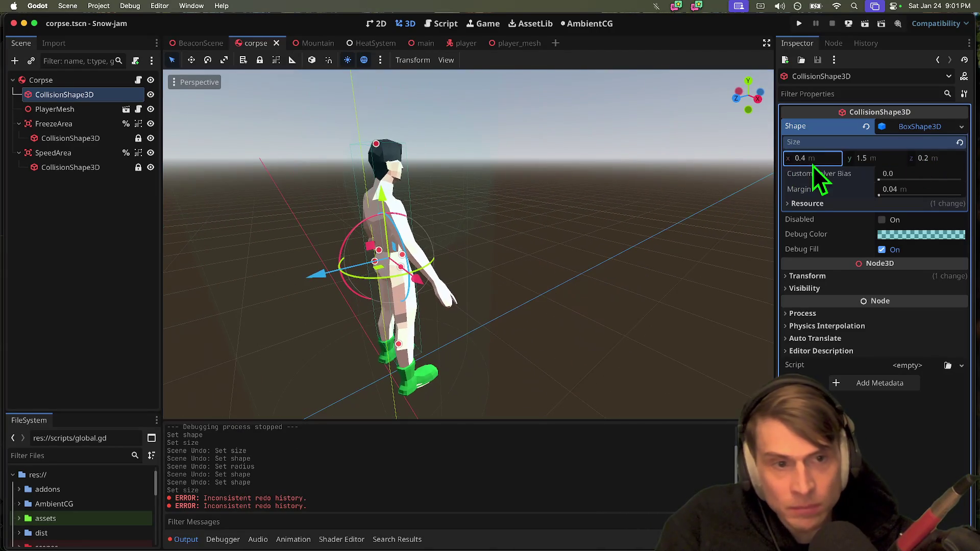
pyautogui.write('0.8')
pyautogui.press('Return')
pyautogui.press('KP_1')
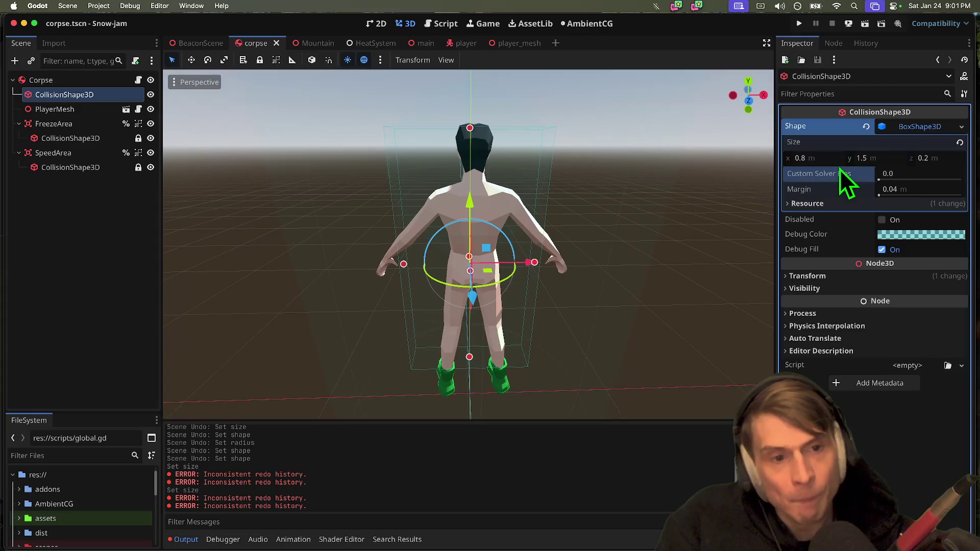
# Set the box depth to 0.1 m and run the game to test it.
pyautogui.click(884, 159)
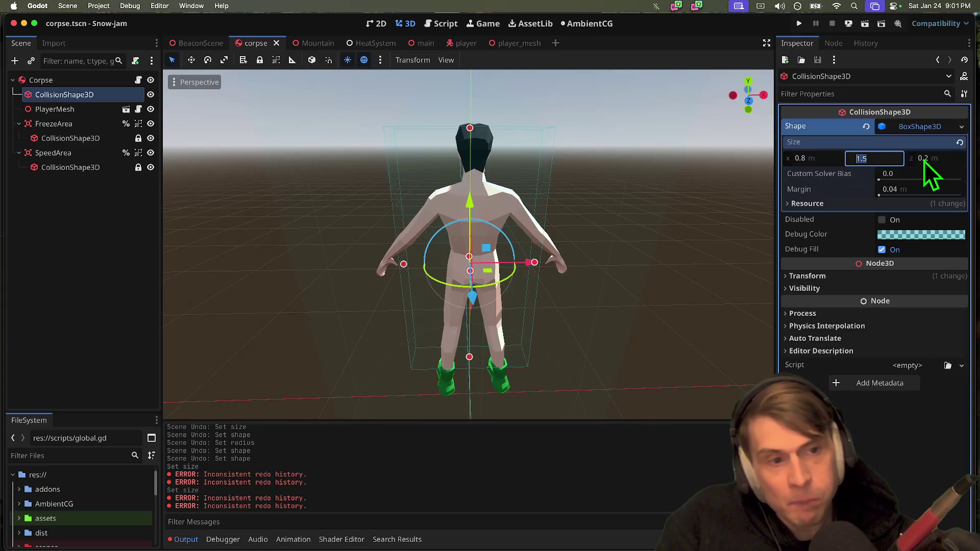
pyautogui.click(951, 159)
pyautogui.write('0.1')
pyautogui.press('Return')
pyautogui.press('super+b')
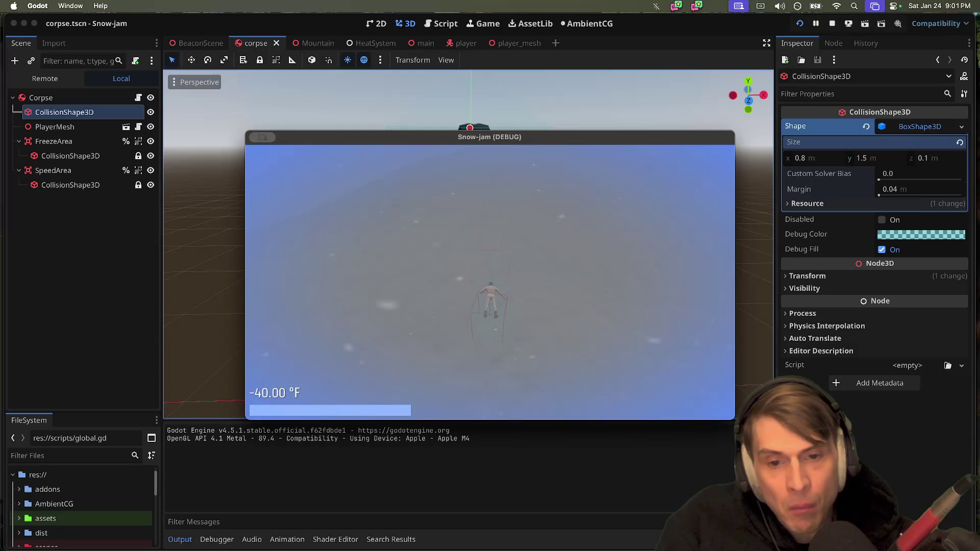
# Stop the game and switch the corpse collision to a CapsuleShape3D with 0.4 m radius.
pyautogui.press('super+period')
pyautogui.press('super+z')
pyautogui.press('super+z')
pyautogui.press('super+z')
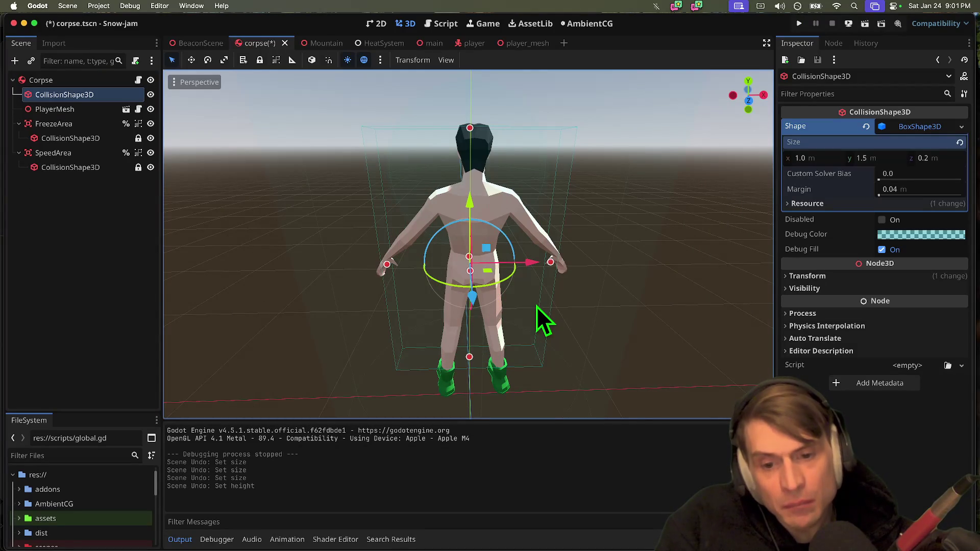
pyautogui.click(962, 127)
pyautogui.click(928, 201)
pyautogui.hscroll(10, 561, 219)
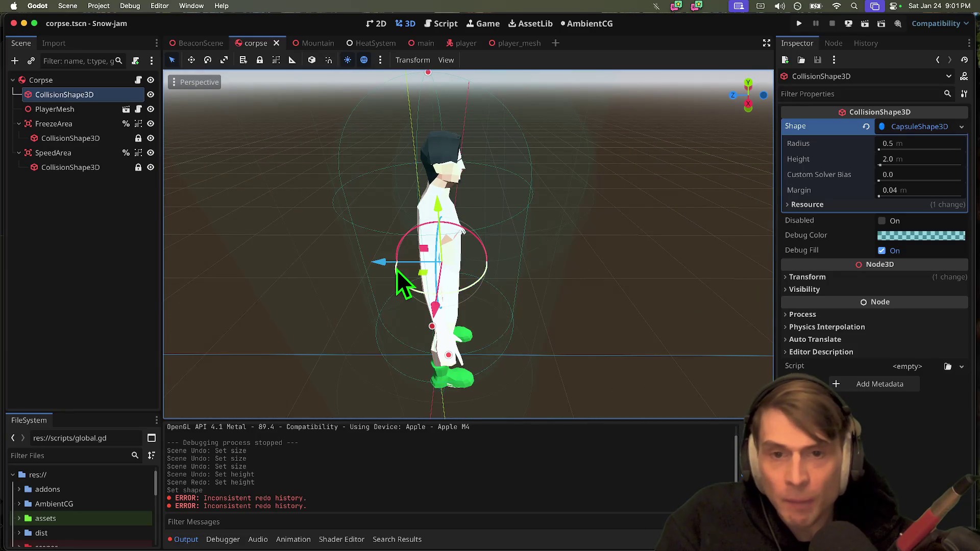
pyautogui.click(953, 161)
pyautogui.hotkey('shift', 'Tab')
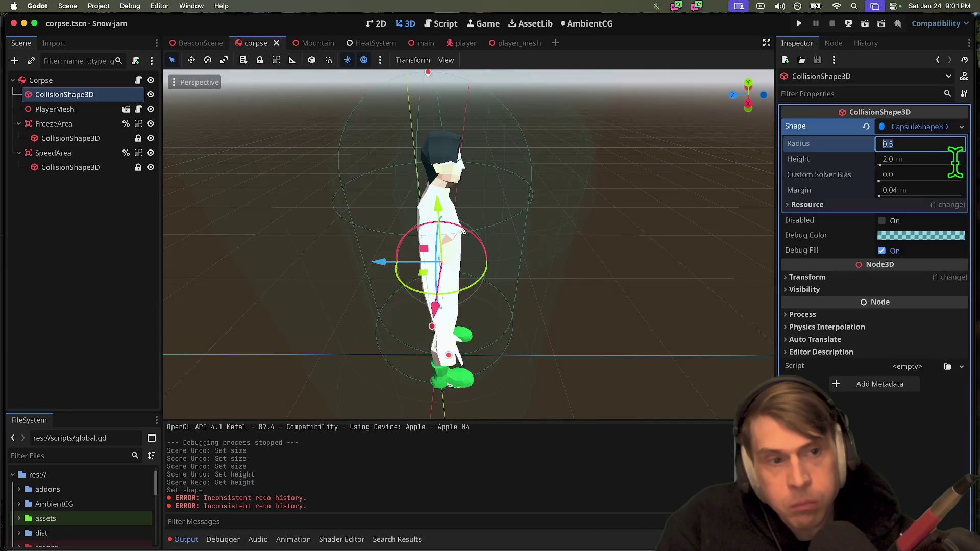
pyautogui.press('Return')
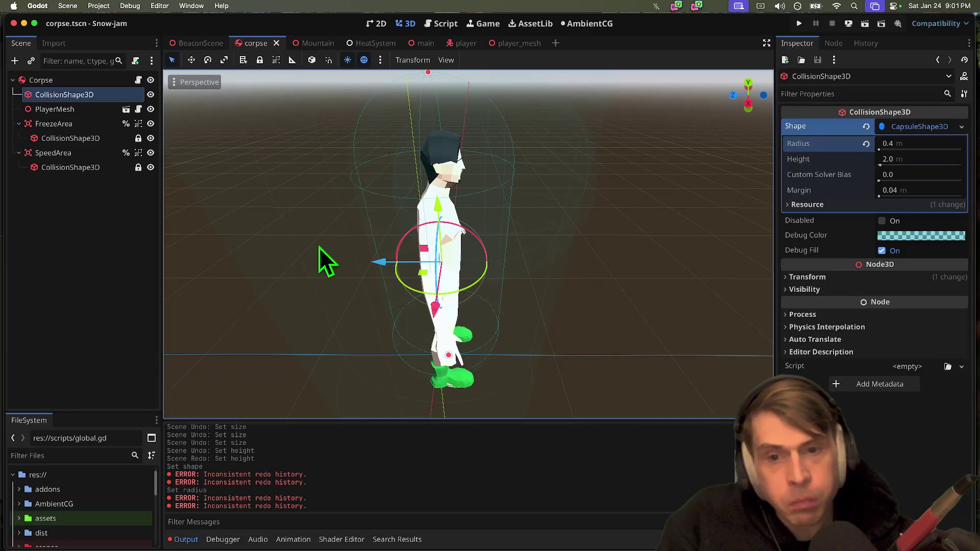
# Shift the capsule left along X, nudge the FreezeArea along Z, and save the corpse scene.
pyautogui.moveTo(376, 261); pyautogui.dragTo(369, 262)
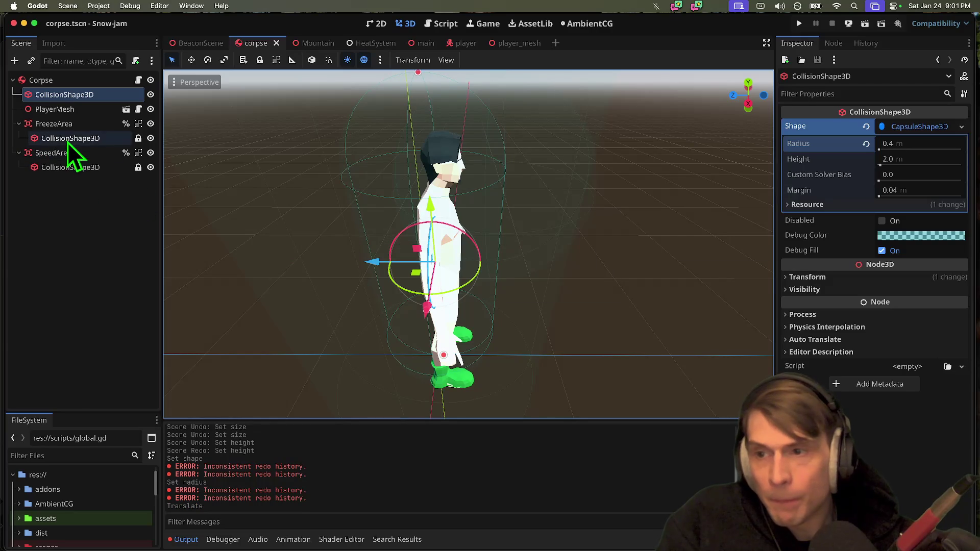
pyautogui.click(72, 124)
pyautogui.moveTo(424, 189)
pyautogui.mouseDown()
pyautogui.moveTo(369, 190)
pyautogui.moveTo(390, 189)
pyautogui.mouseUp()
pyautogui.hotkey('ctrl', 's')
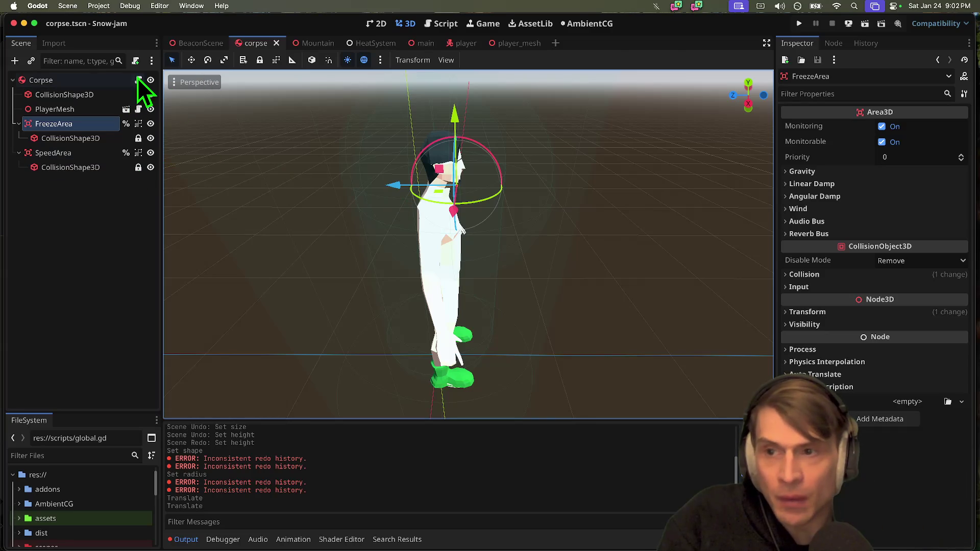
# Open corpse.gd at line 15, then run and stop a Snow-jam playtest.
pyautogui.click(137, 80)
pyautogui.click(464, 213)
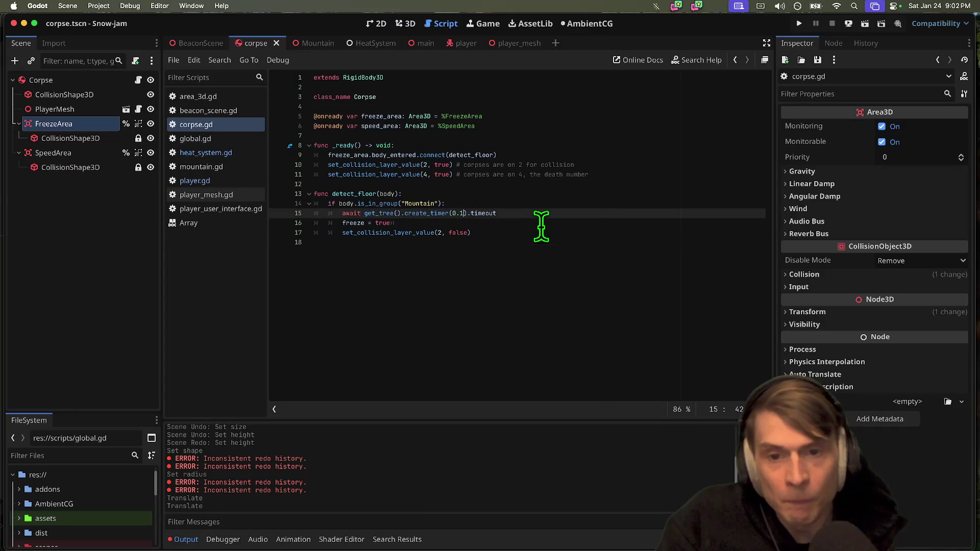
pyautogui.press('super+b')
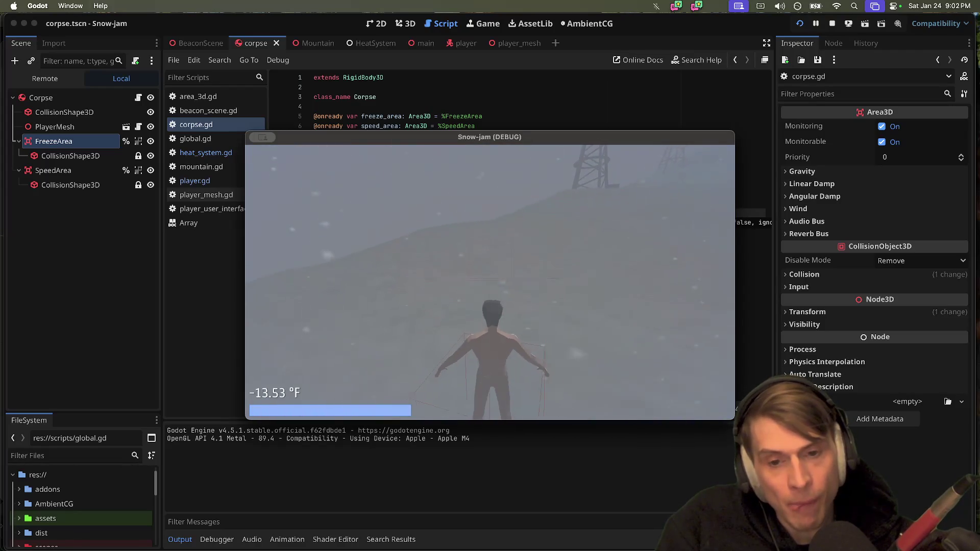
pyautogui.press('super+q')
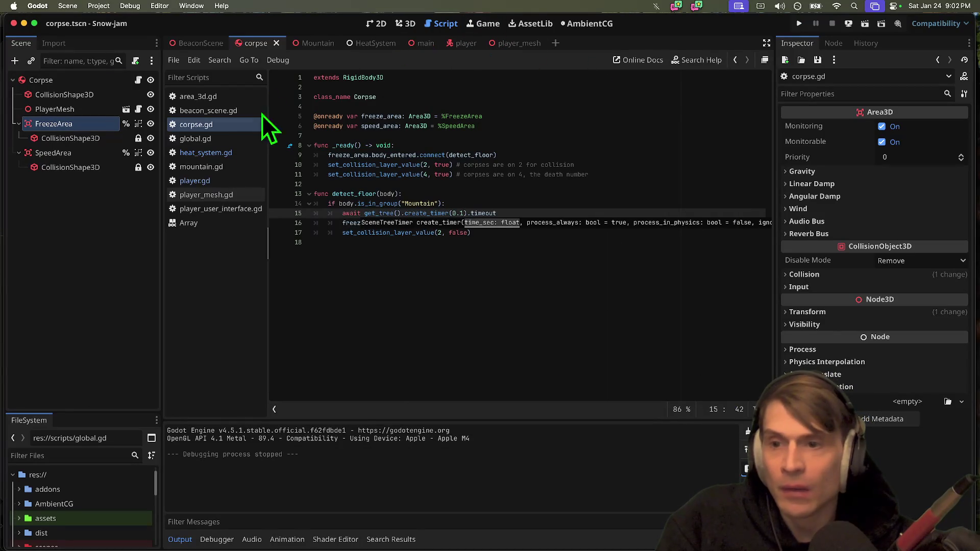
# In player.gd, uncomment the torque_rand line and set its randf_range to (0.1, 0.2).
pyautogui.click(246, 182)
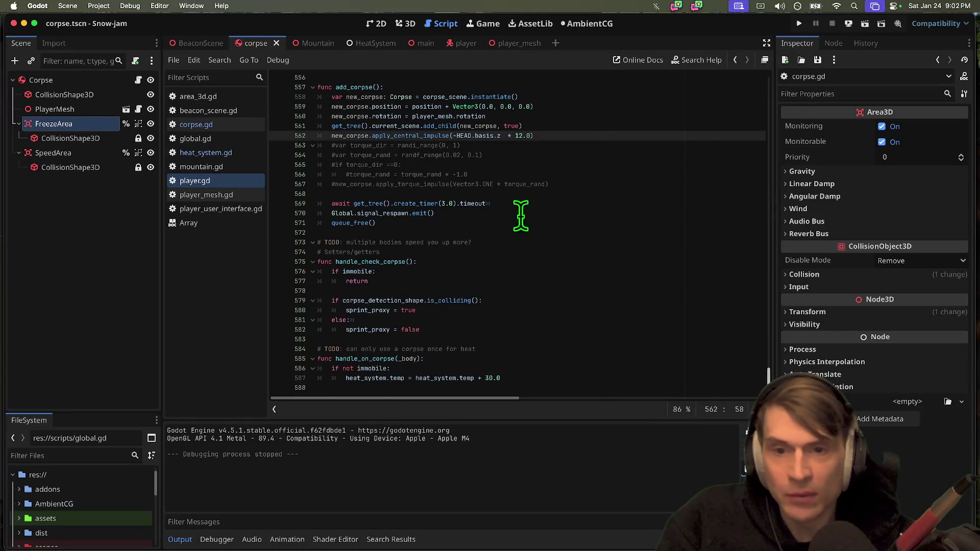
pyautogui.press('Down')
pyautogui.hotkey('shift', 'Down')
pyautogui.press('super+k')
pyautogui.press('Left')
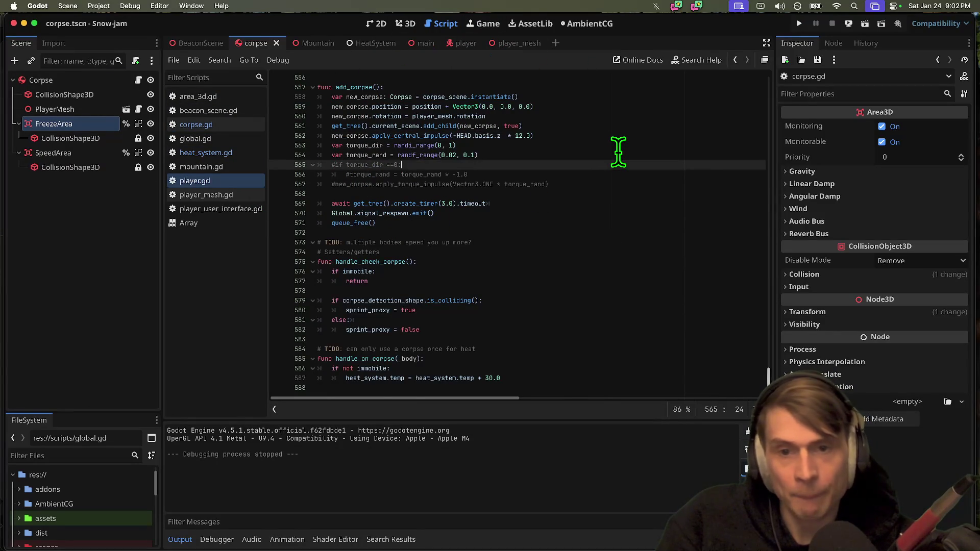
pyautogui.press('Down')
pyautogui.press('BackSpace')
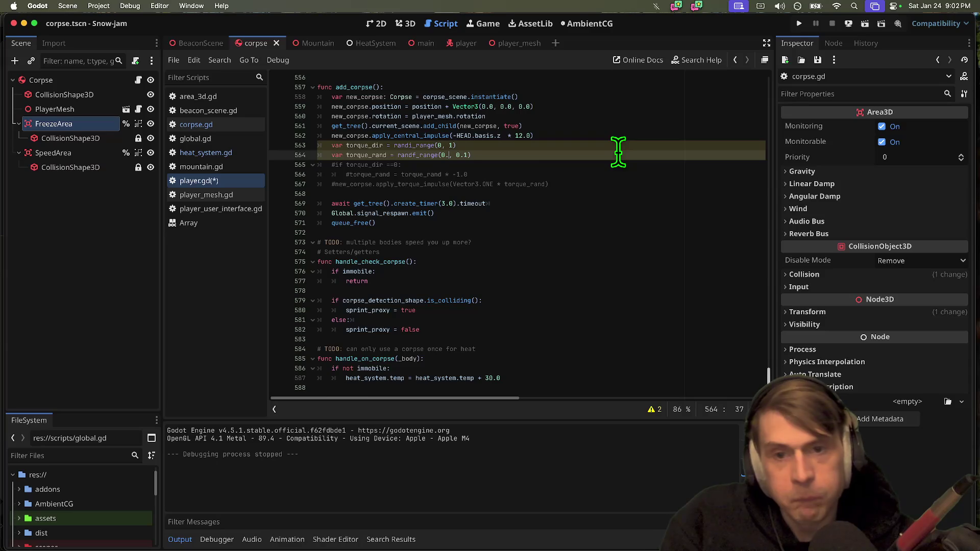
pyautogui.press('Down')
pyautogui.press('Up')
pyautogui.press('End')
pyautogui.press('Left')
pyautogui.press('BackSpace')
pyautogui.write('2')
pyautogui.press('Down')
pyautogui.press('Down')
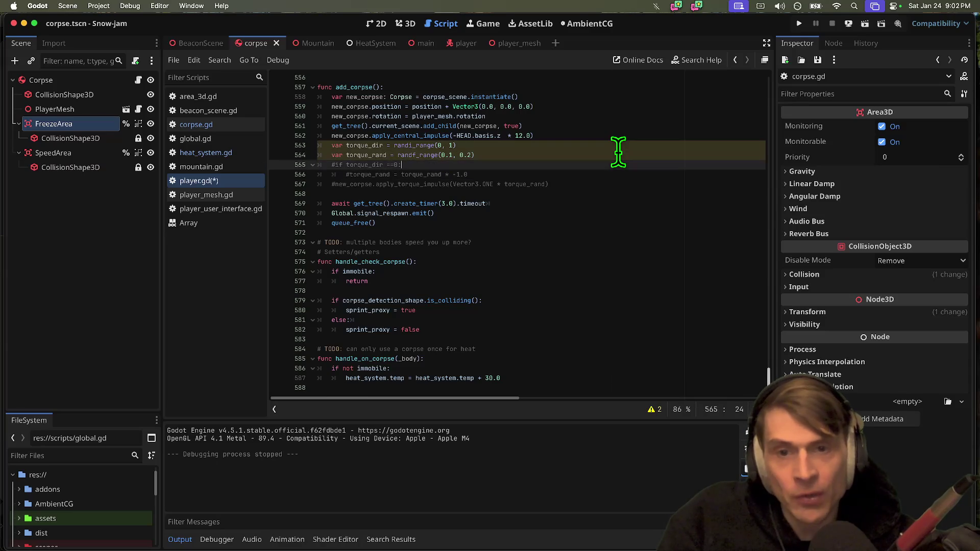
# Uncomment the torque direction and impulse lines.
pyautogui.hotkey('shift', 'Up')
pyautogui.press('super+k')
pyautogui.press('Down')
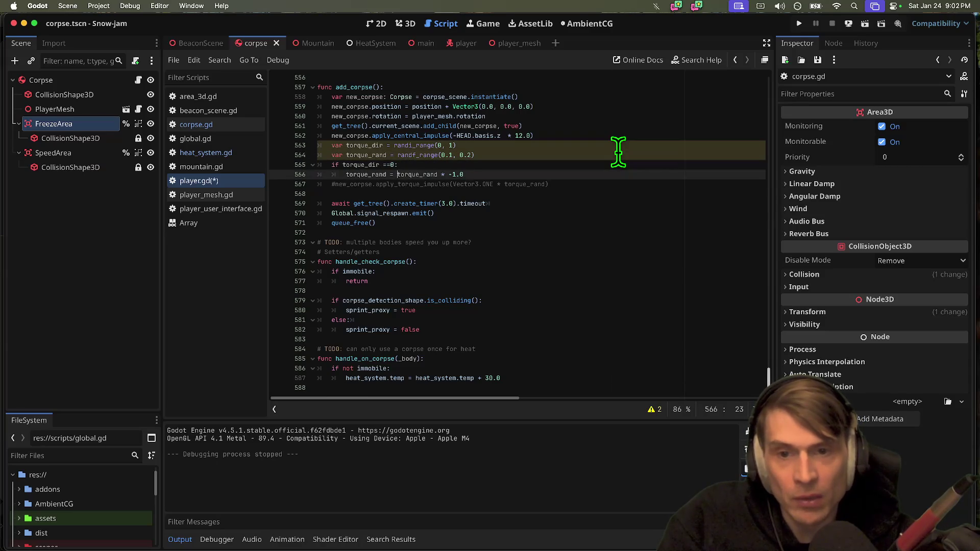
pyautogui.press('Down')
pyautogui.press('super+k')
# Add print(torque_rand) after the sign-flip line, then save and launch the game.
pyautogui.click(589, 174)
pyautogui.press('Return')
pyautogui.press('Return')
pyautogui.write('print(')
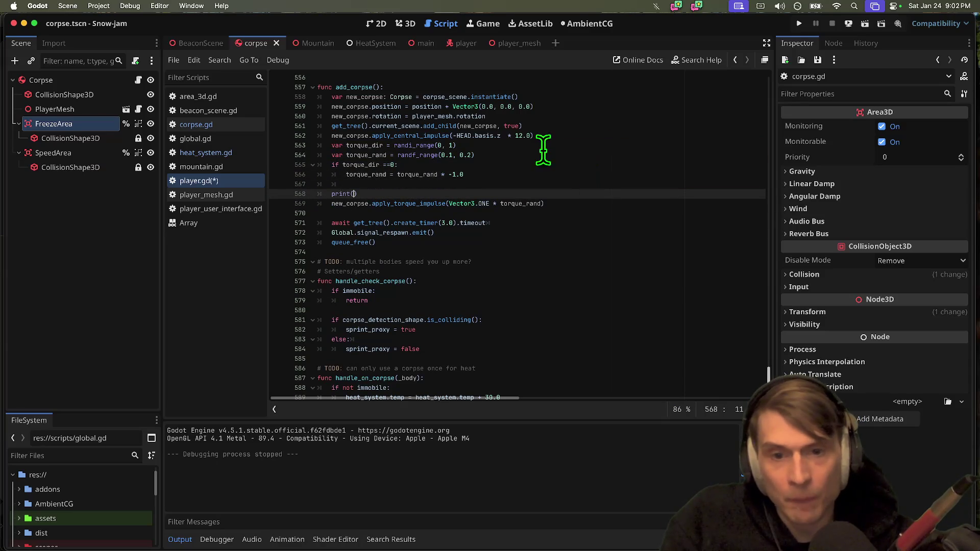
pyautogui.doubleClick(361, 166)
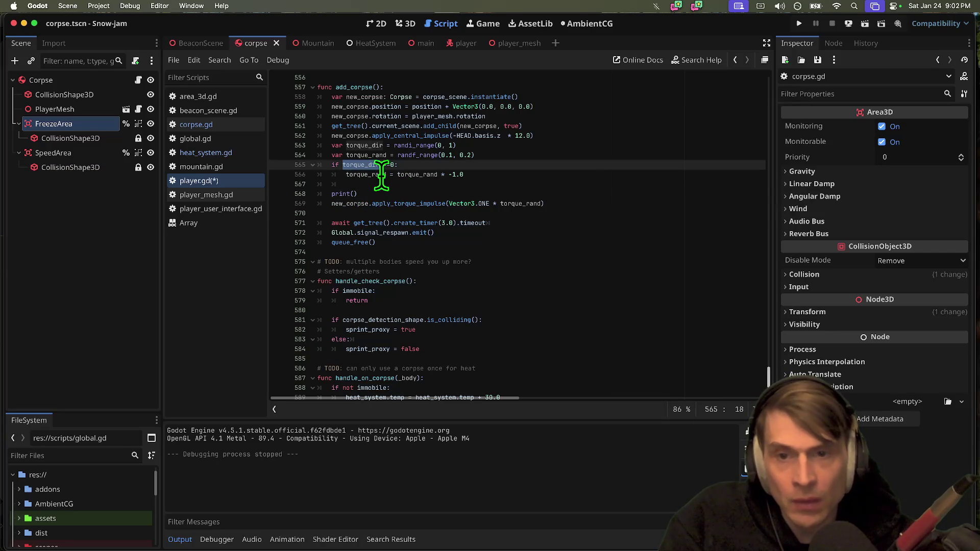
pyautogui.doubleClick(511, 203)
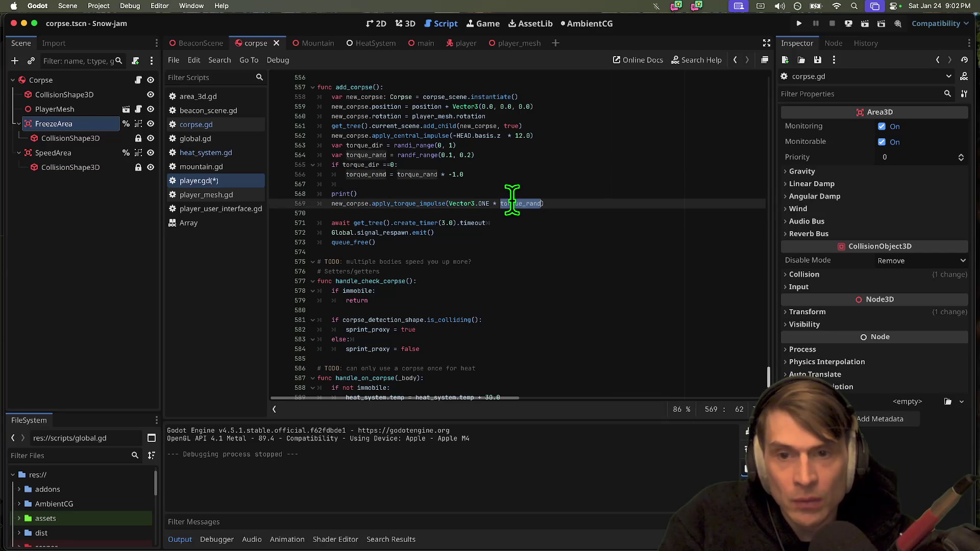
pyautogui.press('super+c')
pyautogui.press('Up')
pyautogui.press('Left')
pyautogui.press('super+v')
pyautogui.press('super+b')
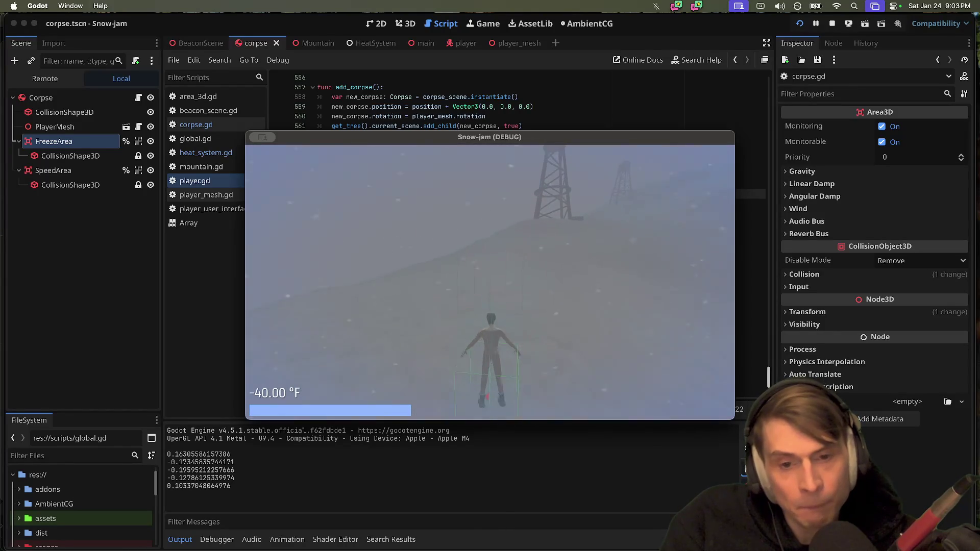
# Stop the playtest after several random torque values have printed in the Output panel.
pyautogui.press('super+q')
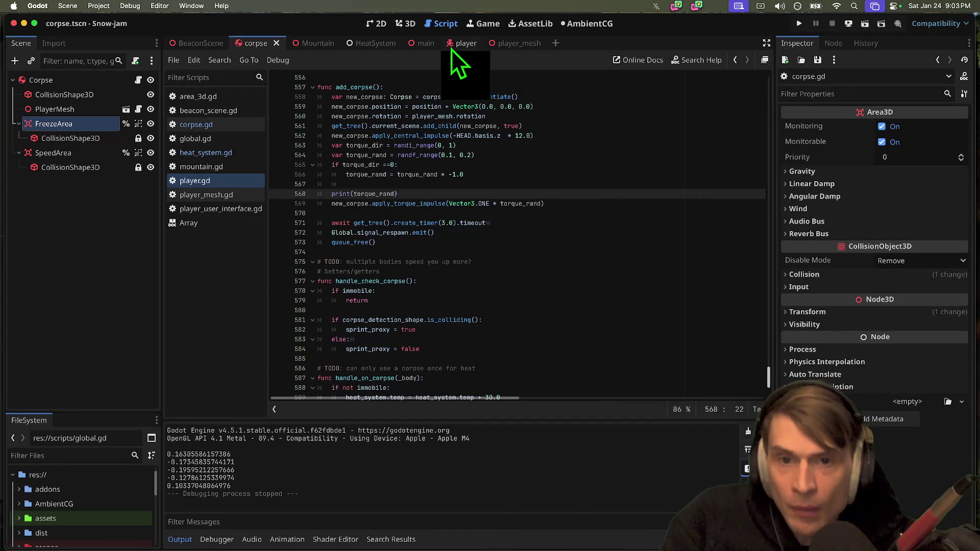
# Open the corpse scene in 3D and nudge the FreezeArea slightly along Z.
pyautogui.click(459, 44)
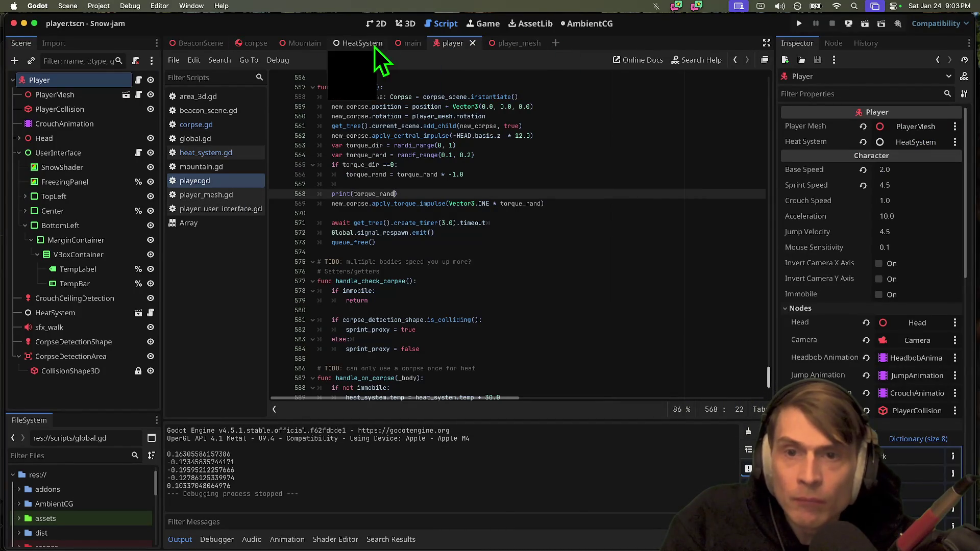
pyautogui.click(255, 44)
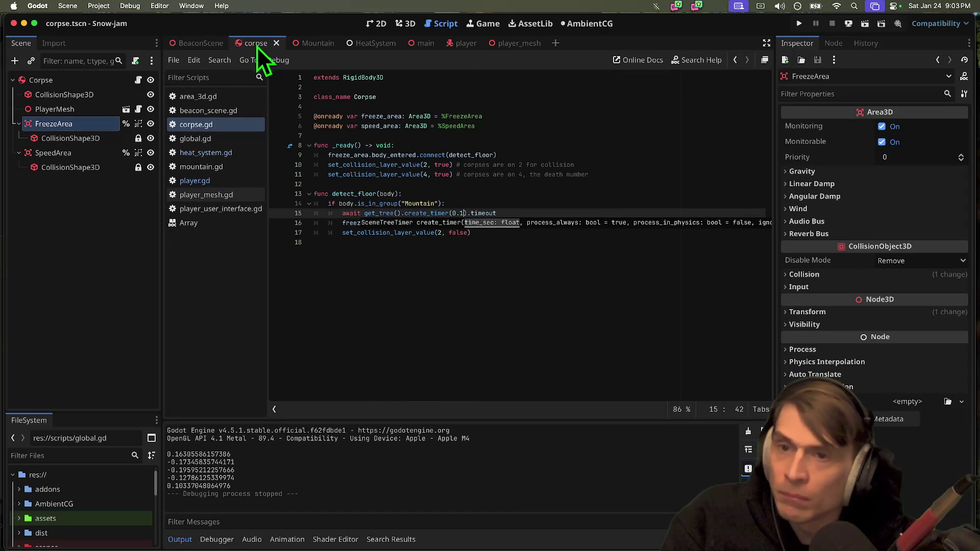
pyautogui.click(31, 124)
pyautogui.click(408, 24)
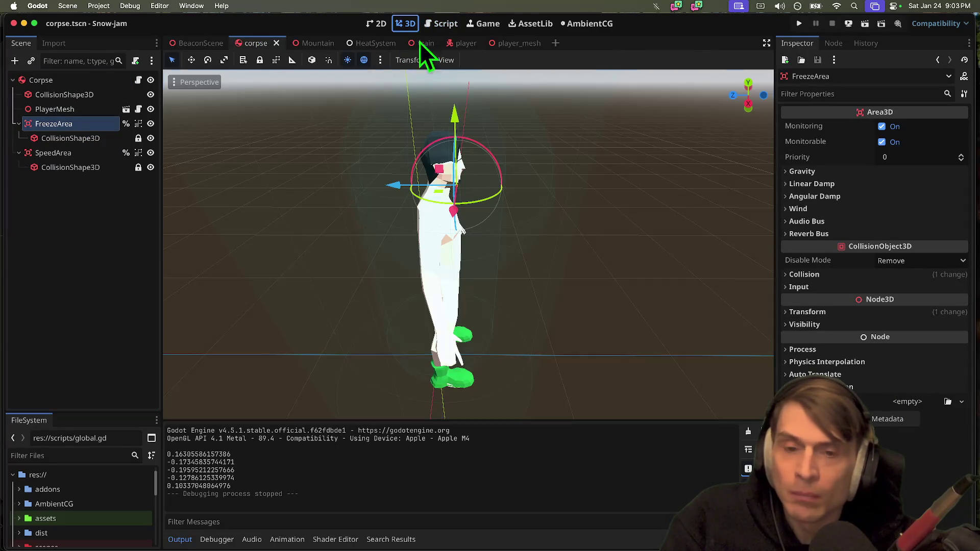
pyautogui.moveTo(390, 182); pyautogui.dragTo(368, 185)
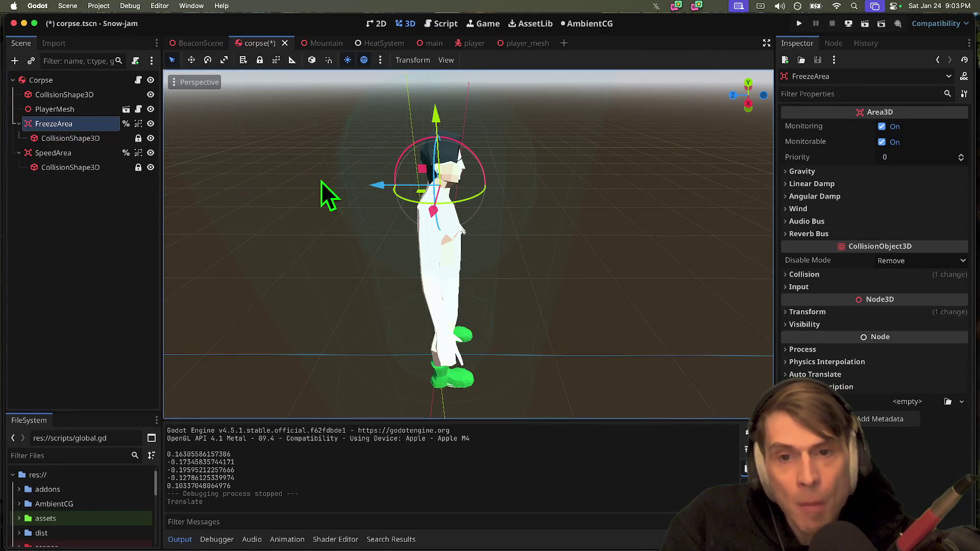
# Set the FreezeArea's sphere collision radius to 0.4 m, then save and launch the game.
pyautogui.click(71, 138)
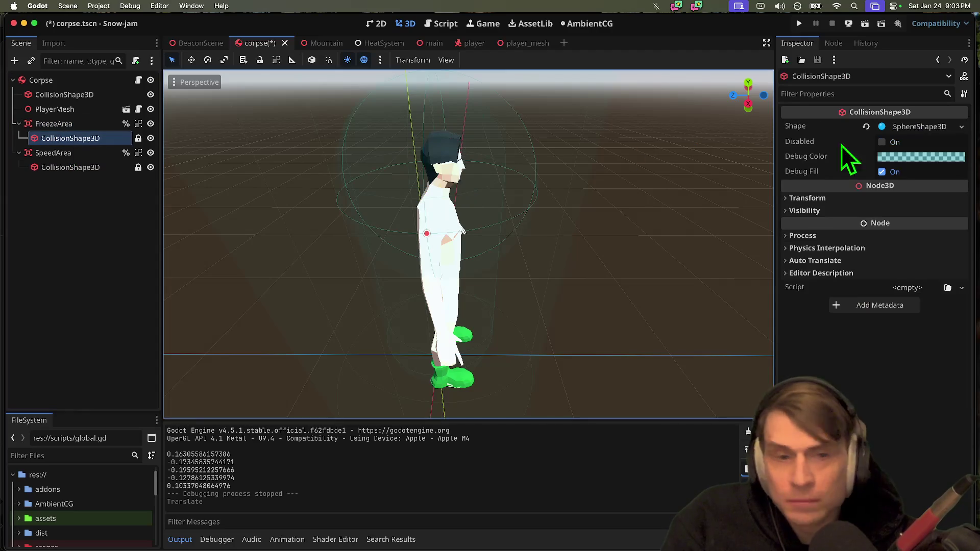
pyautogui.click(932, 125)
pyautogui.click(922, 145)
pyautogui.write('0.4')
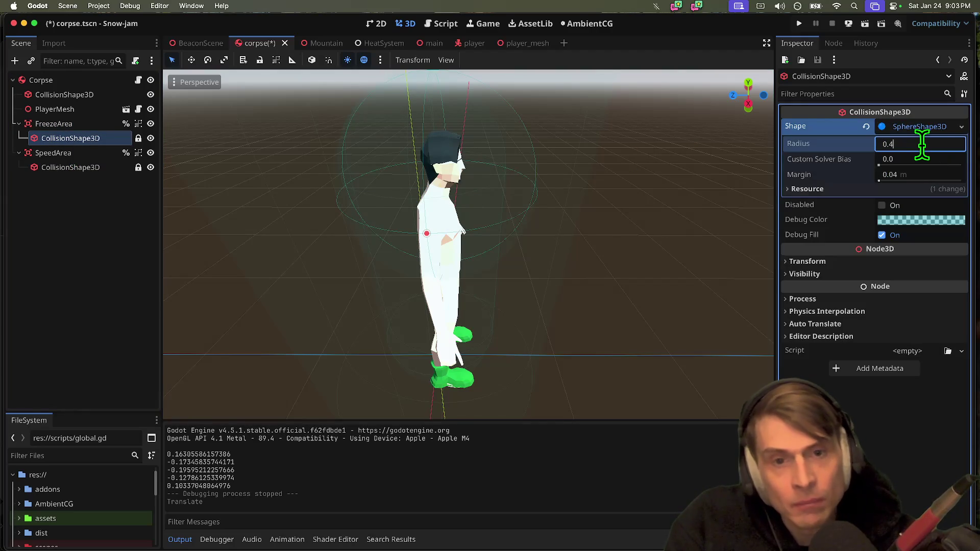
pyautogui.press('Return')
pyautogui.press('super+b')
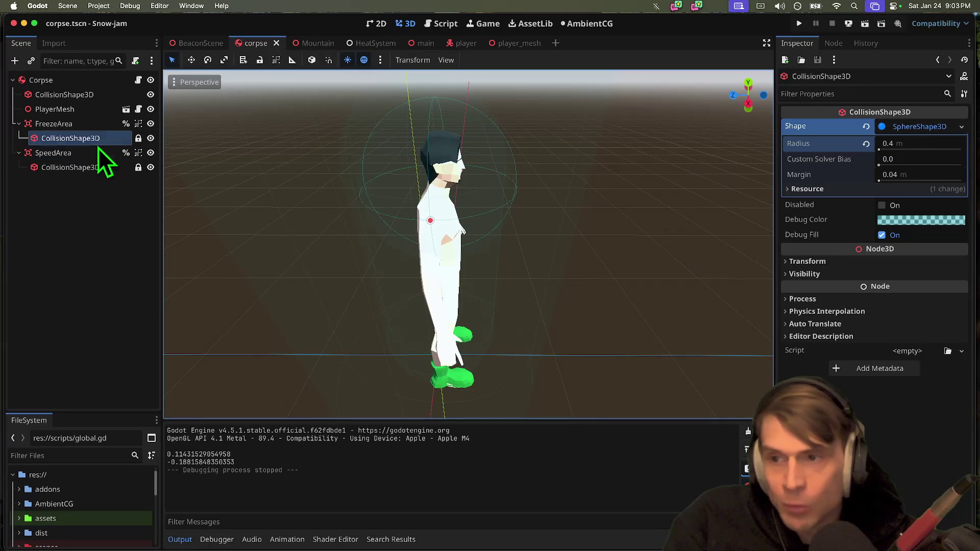
pyautogui.click(54, 123)
# Drag the FreezeArea down on Y and along X, save, then run and stop a playtest.
pyautogui.moveTo(419, 127); pyautogui.dragTo(427, 145)
pyautogui.moveTo(372, 207); pyautogui.dragTo(389, 216)
pyautogui.press('cmd+s')
pyautogui.press('super+b')
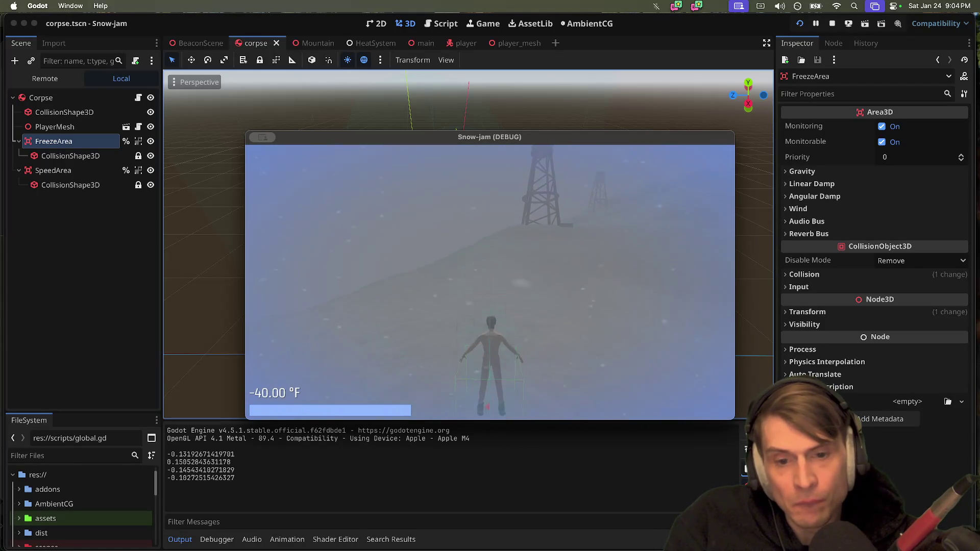
pyautogui.press('super+q')
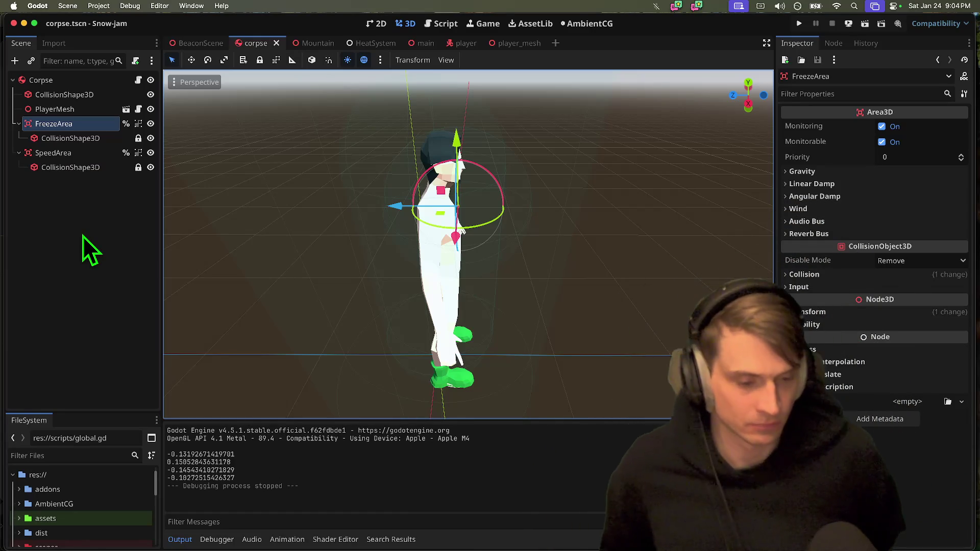
pyautogui.click(34, 262)
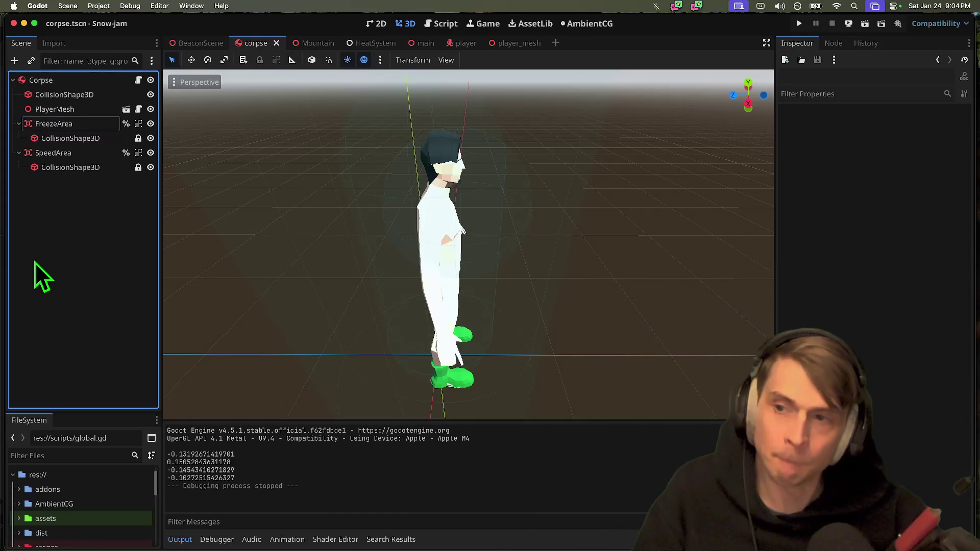
# In the player scene, set Sprint Speed 5.0 and Base Speed 2.2, save, then open player.gd.
pyautogui.click(462, 44)
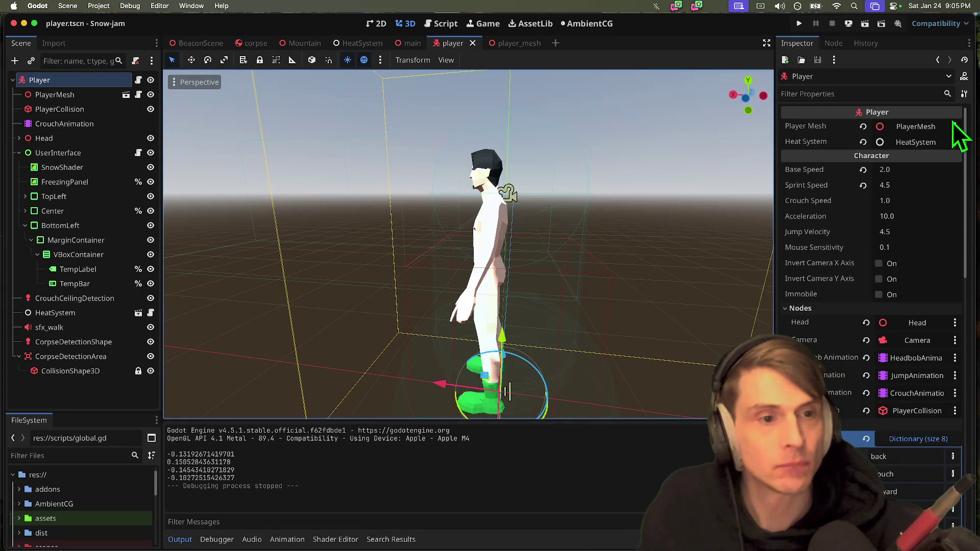
pyautogui.click(914, 184)
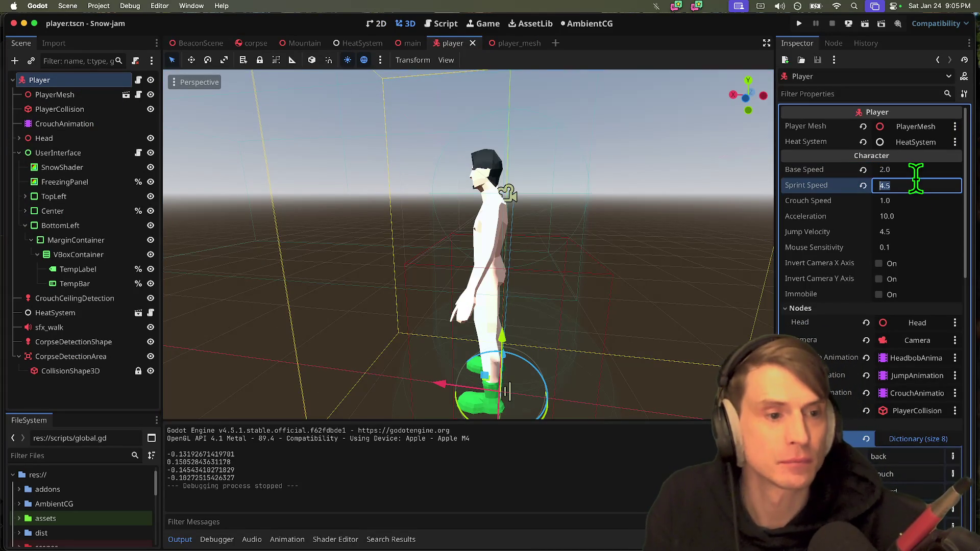
pyautogui.write('5')
pyautogui.click(916, 176)
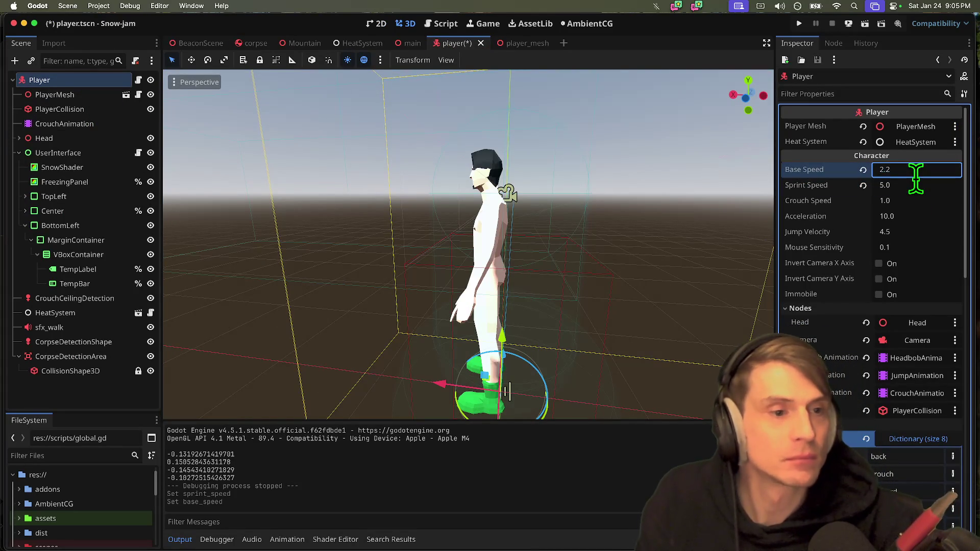
pyautogui.hotkey('ctrl', 's')
pyautogui.press('Return')
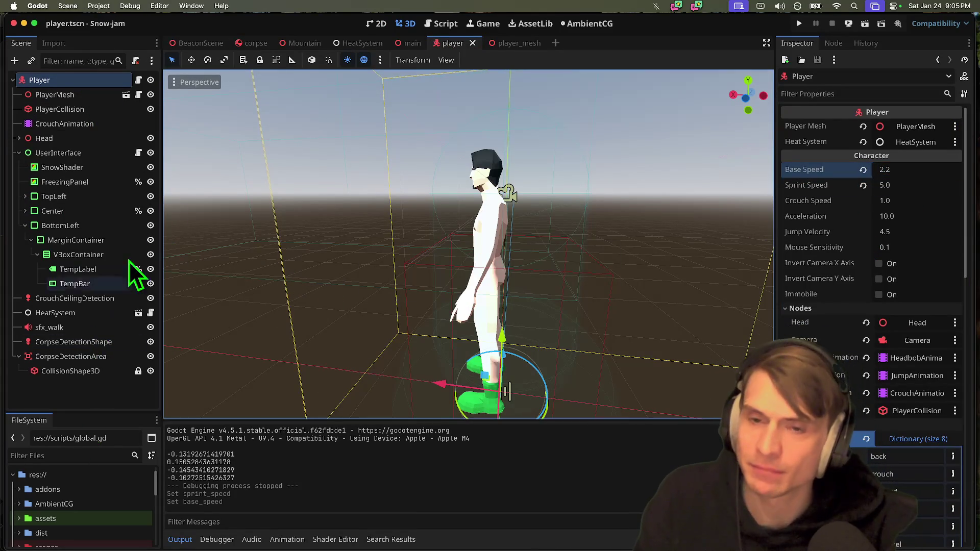
pyautogui.click(137, 80)
# Raise the corpse heat in handle_on_corpse to 40.0, save, then playtest and stop the game.
pyautogui.scroll(-1, 516, 299)
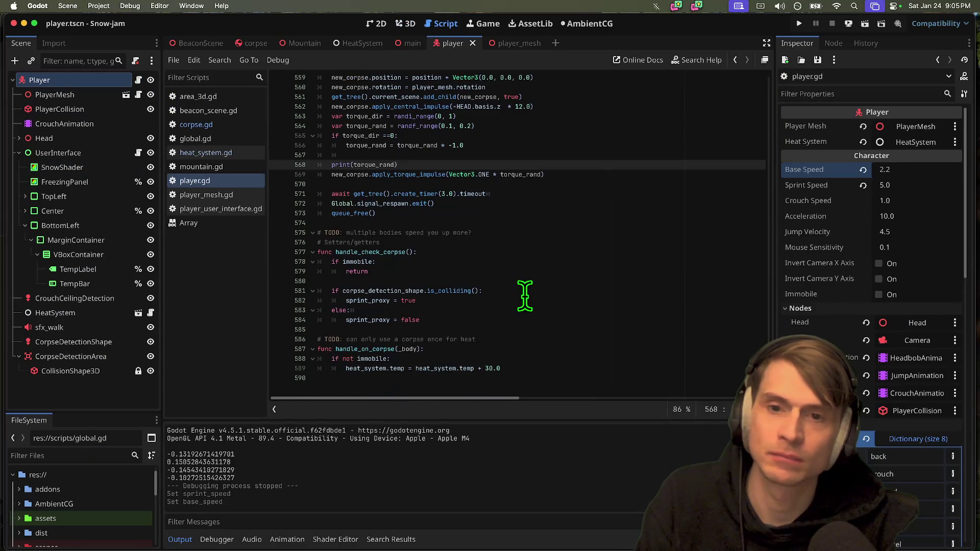
pyautogui.click(515, 370)
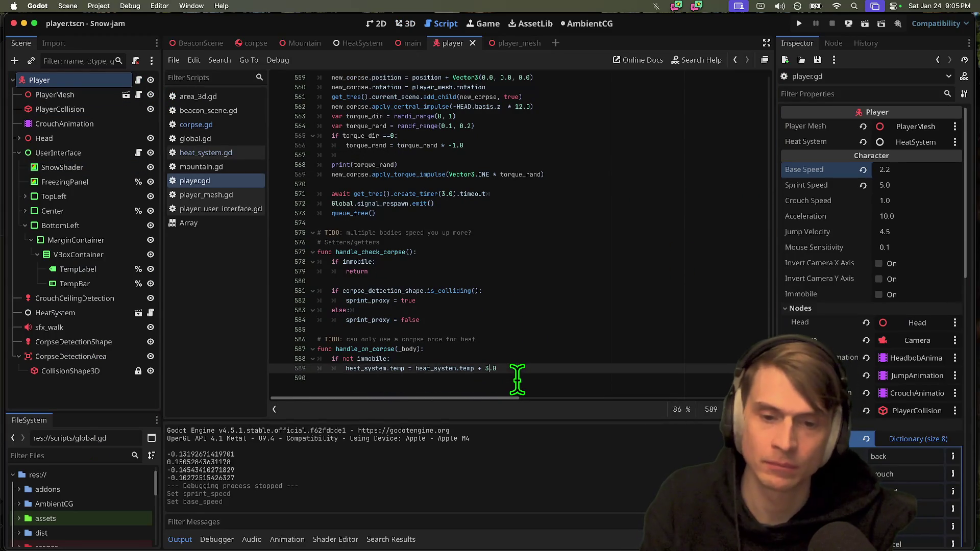
pyautogui.write('40')
pyautogui.hotkey('ctrl', 's')
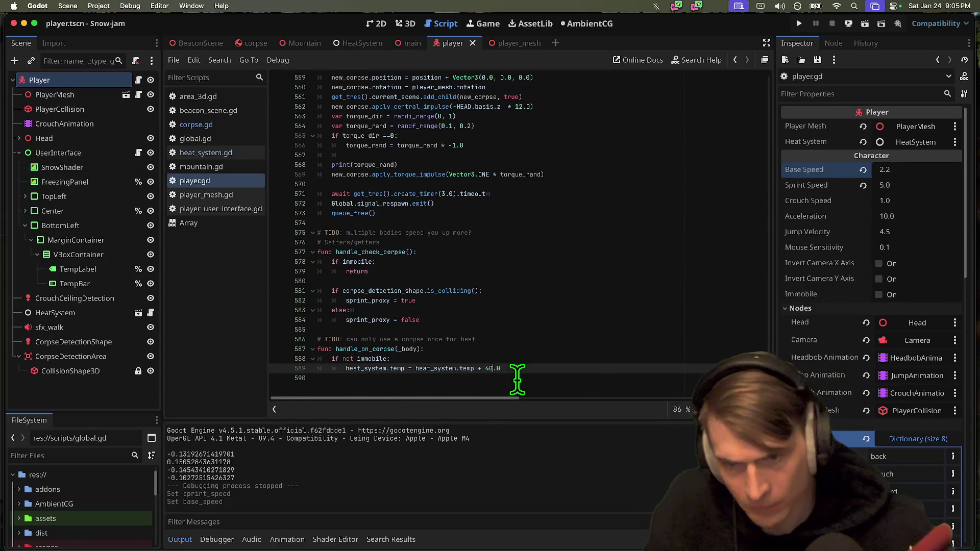
pyautogui.press('Down')
pyautogui.hotkey('ctrl', 'b')
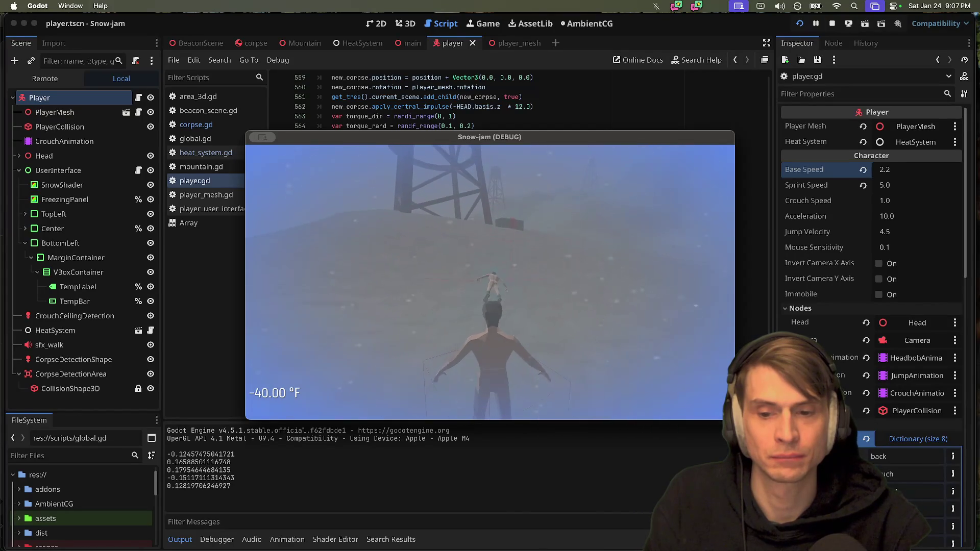
pyautogui.press('super+period')
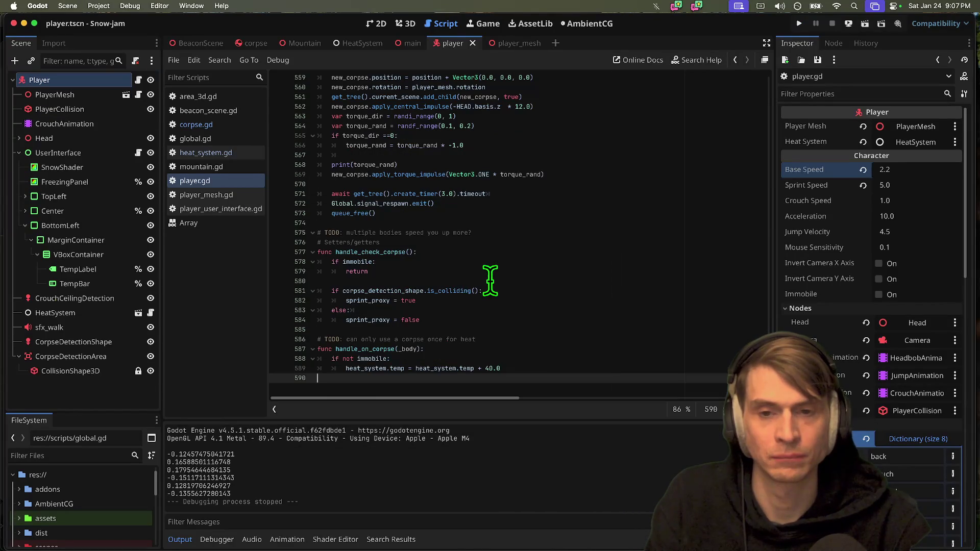
# Open player_user_interface.gd and select the line resetting temp_bar alpha to 1.0.
pyautogui.click(221, 153)
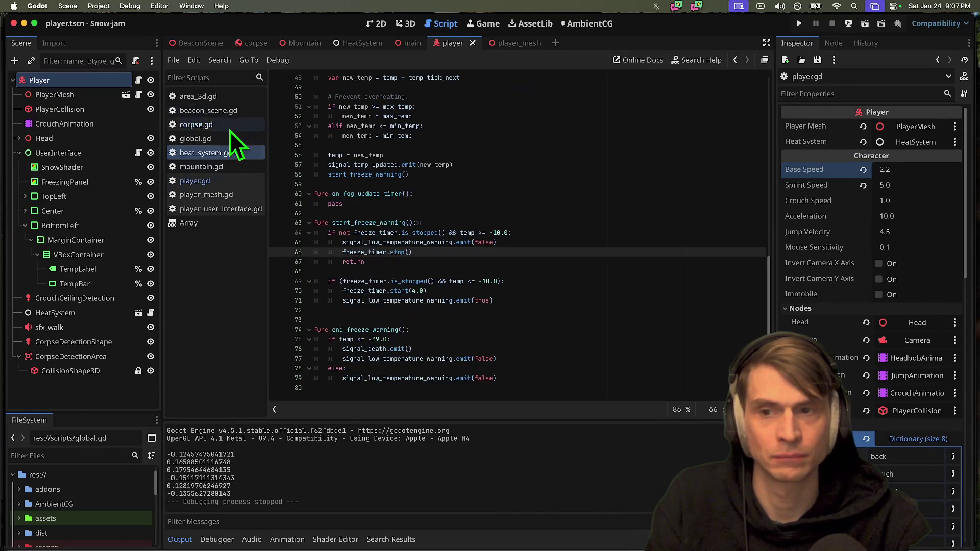
pyautogui.click(237, 207)
pyautogui.click(553, 213)
pyautogui.click(558, 196)
pyautogui.tripleClick(558, 196)
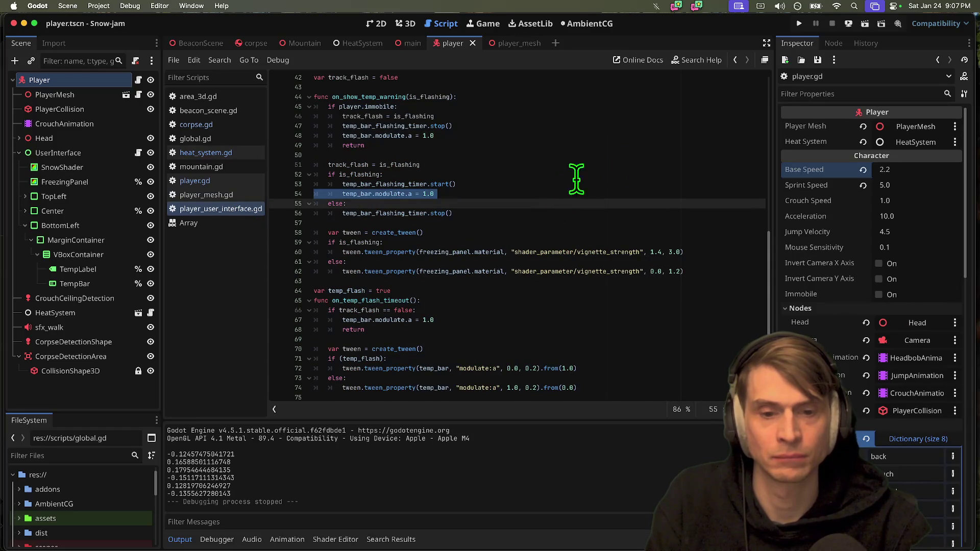
# Review the fade tween lines and temp_flash declaration, appending a 2 to the fade-in line.
pyautogui.click(521, 369)
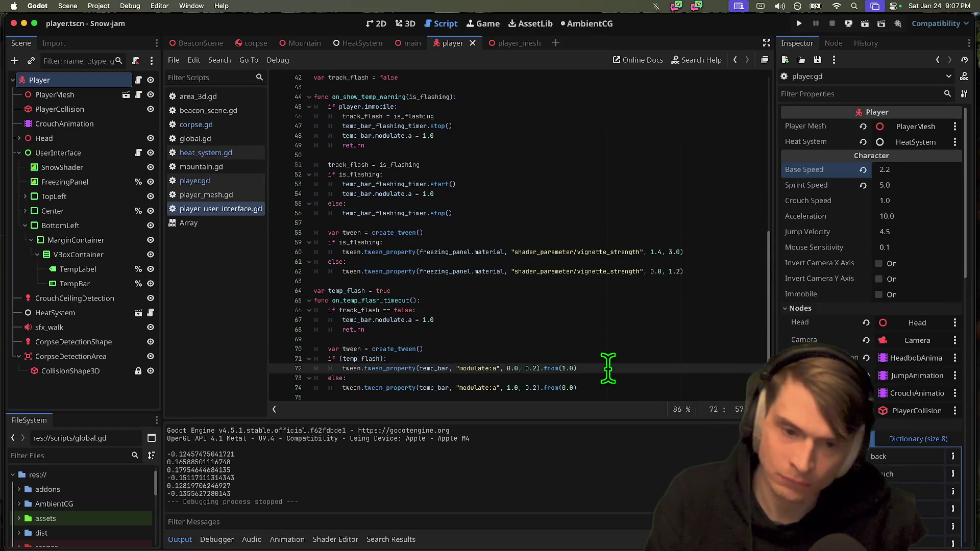
pyautogui.click(608, 389)
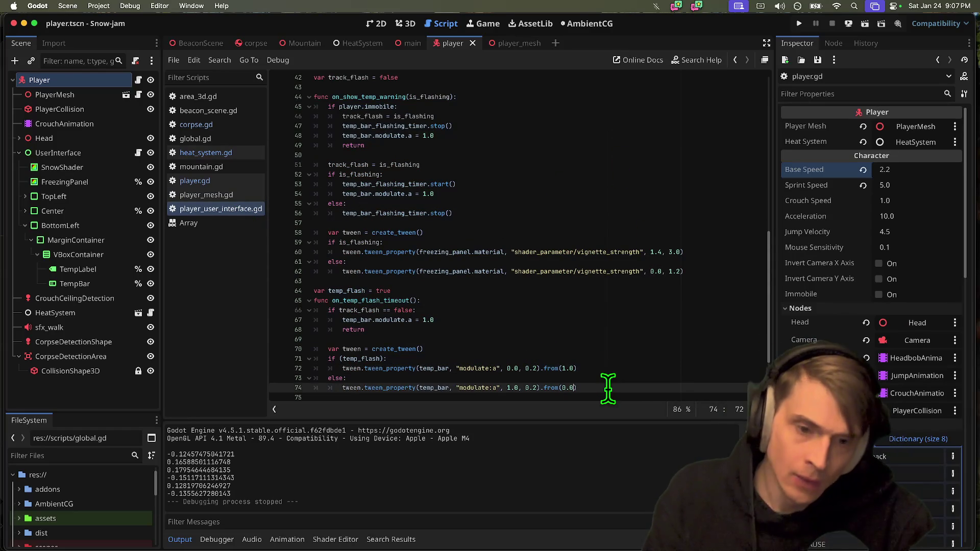
pyautogui.write('2')
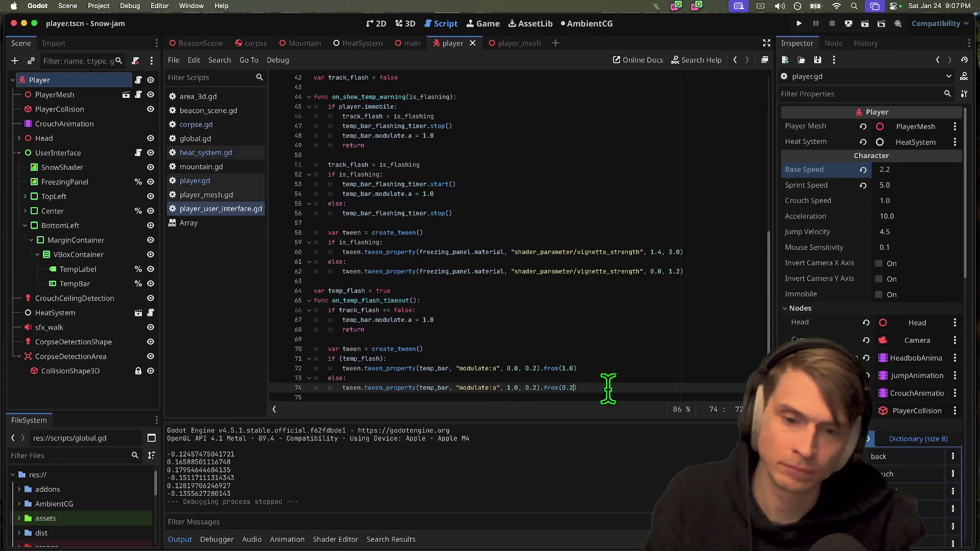
pyautogui.scroll(-1, 594, 353)
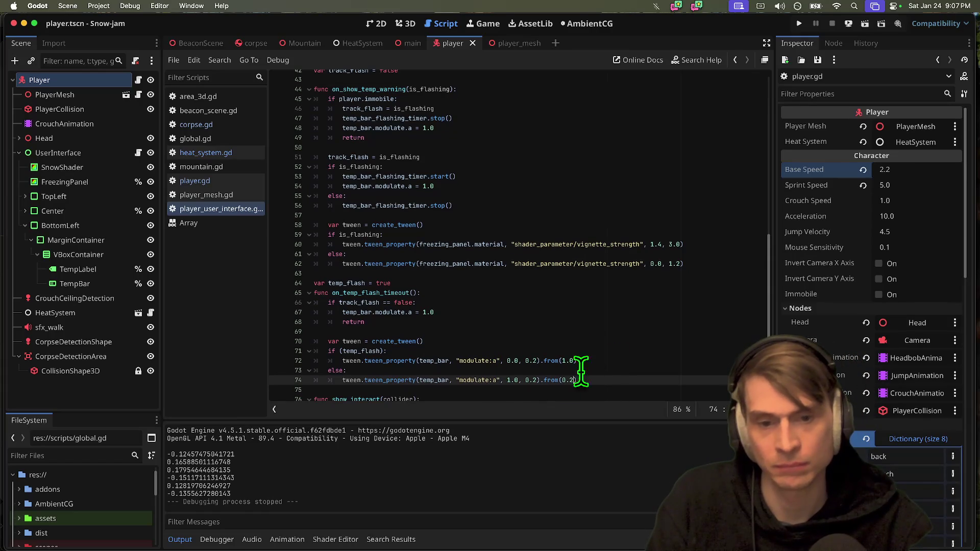
pyautogui.click(506, 354)
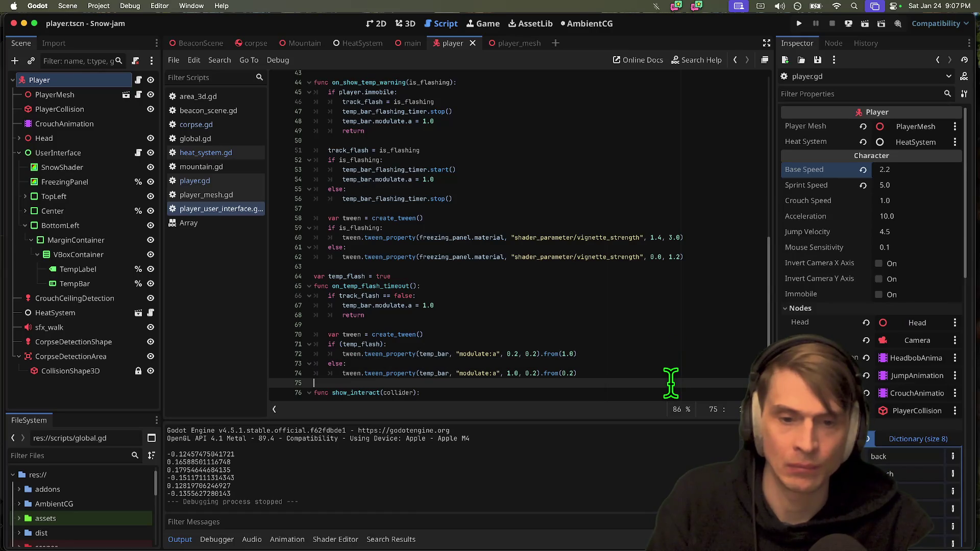
pyautogui.click(532, 279)
pyautogui.moveTo(477, 312); pyautogui.dragTo(478, 291)
# Highlight where track_flash and temp_bar_flashing_timer are used and review those lines.
pyautogui.doubleClick(361, 296)
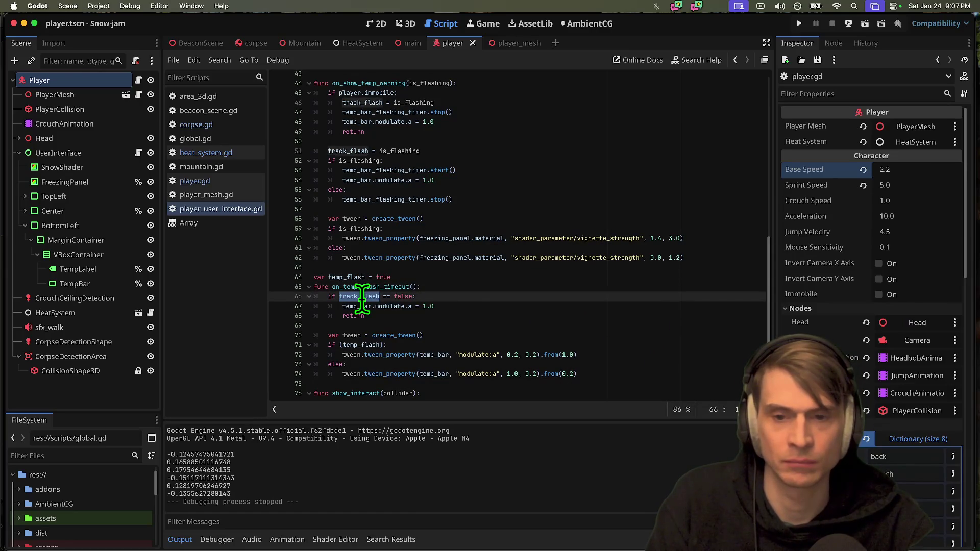
pyautogui.scroll(1, 461, 209)
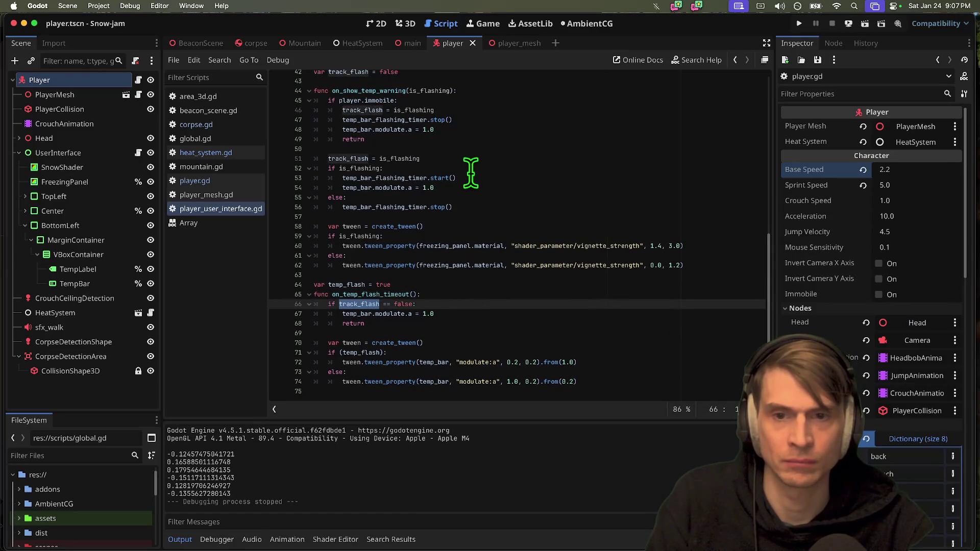
pyautogui.scroll(1, 386, 153)
pyautogui.tripleClick(440, 166)
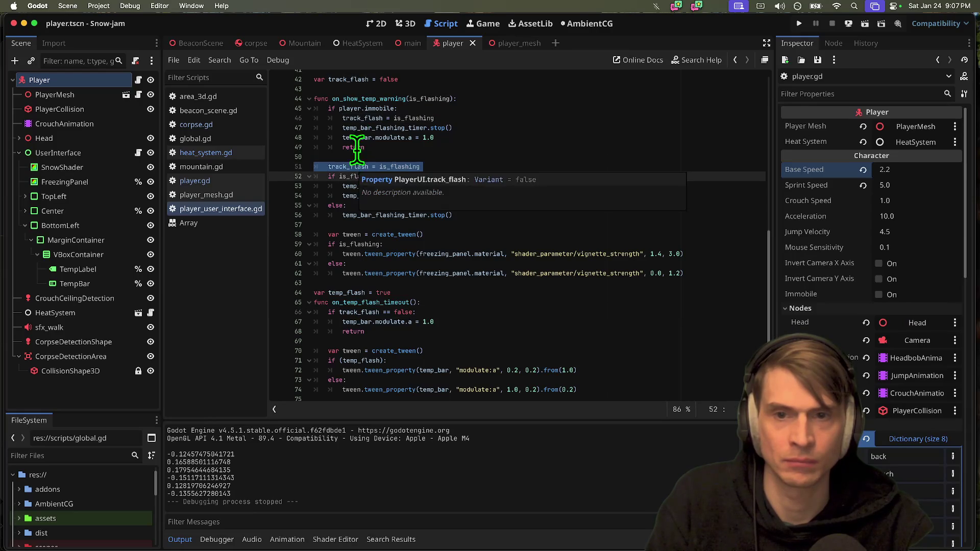
pyautogui.doubleClick(363, 128)
pyautogui.tripleClick(364, 127)
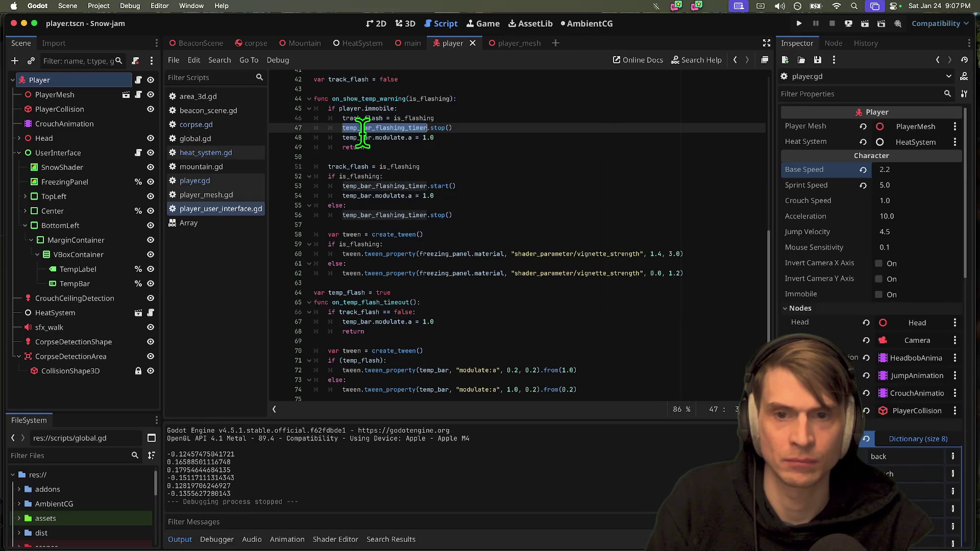
pyautogui.tripleClick(364, 137)
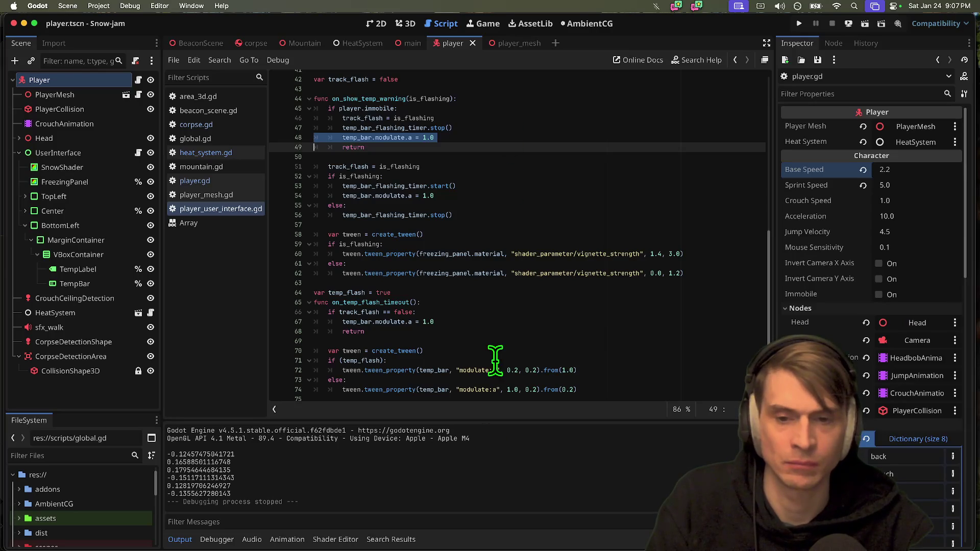
pyautogui.scroll(-1, 494, 370)
# Select the tween calls in on_temp_flash_timeout and highlight every use of tween.
pyautogui.moveTo(601, 386)
pyautogui.mouseDown()
pyautogui.moveTo(201, 361)
pyautogui.moveTo(207, 350)
pyautogui.mouseUp()
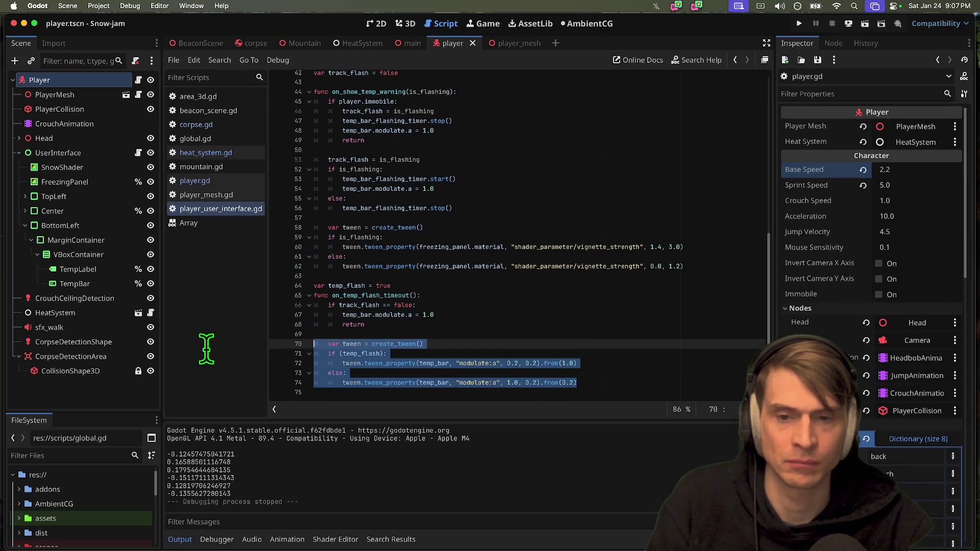
pyautogui.click(346, 307)
pyautogui.doubleClick(376, 295)
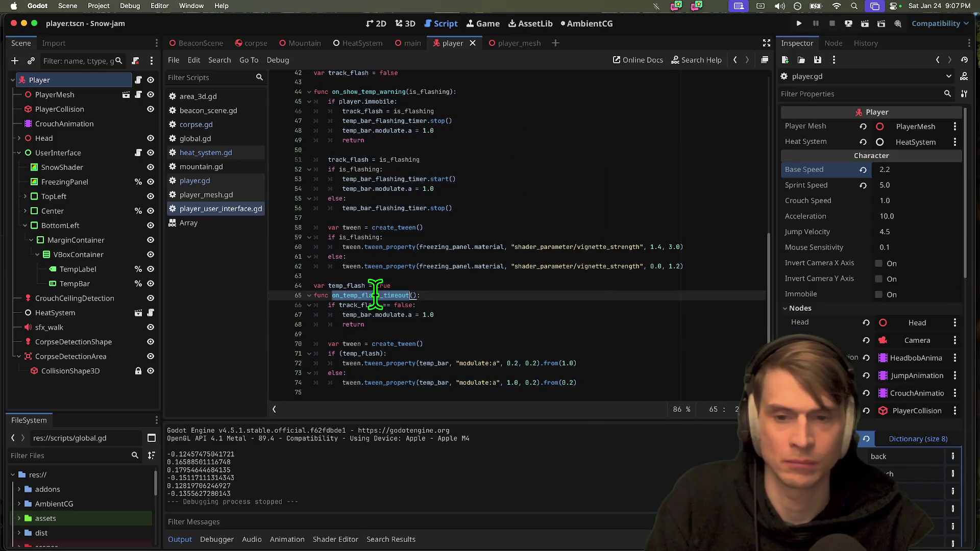
pyautogui.moveTo(593, 386); pyautogui.dragTo(148, 368)
pyautogui.click(558, 334)
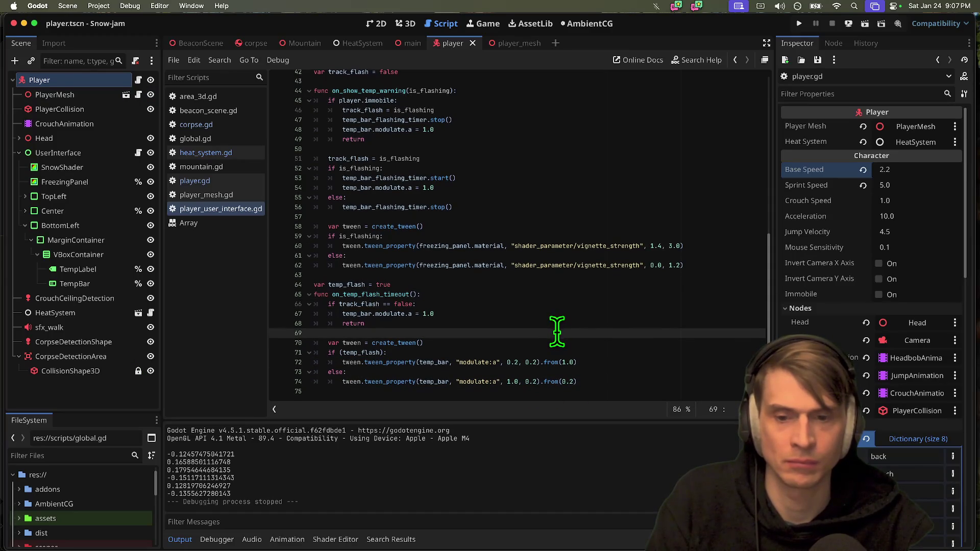
pyautogui.doubleClick(351, 362)
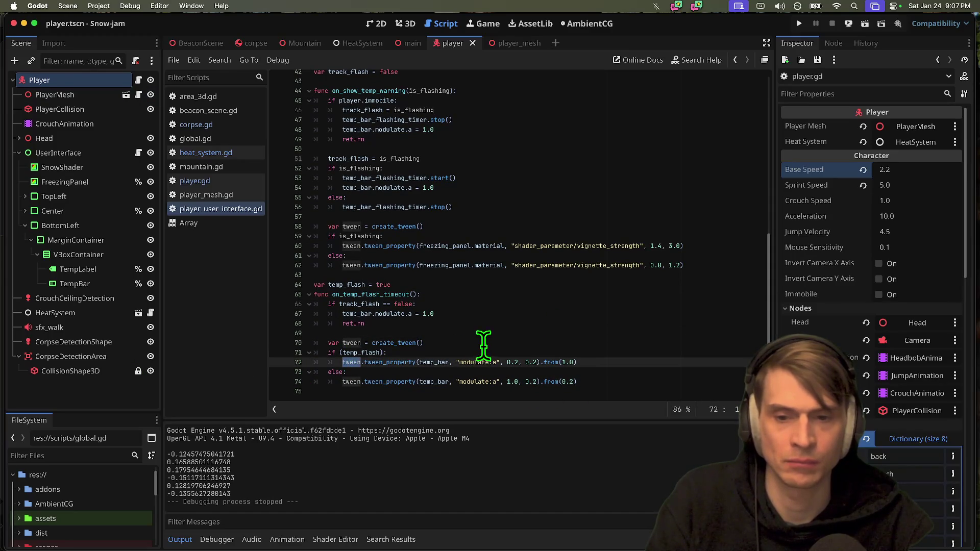
pyautogui.click(484, 342)
pyautogui.click(367, 352)
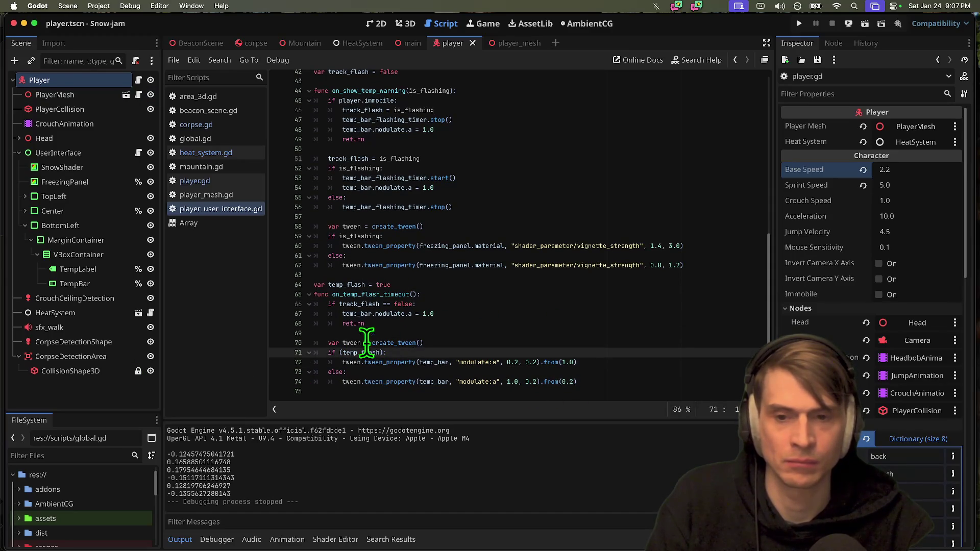
pyautogui.click(357, 304)
pyautogui.click(479, 352)
# Add a track_flash condition that calls tween.cancel_free(), and save the script.
pyautogui.click(594, 390)
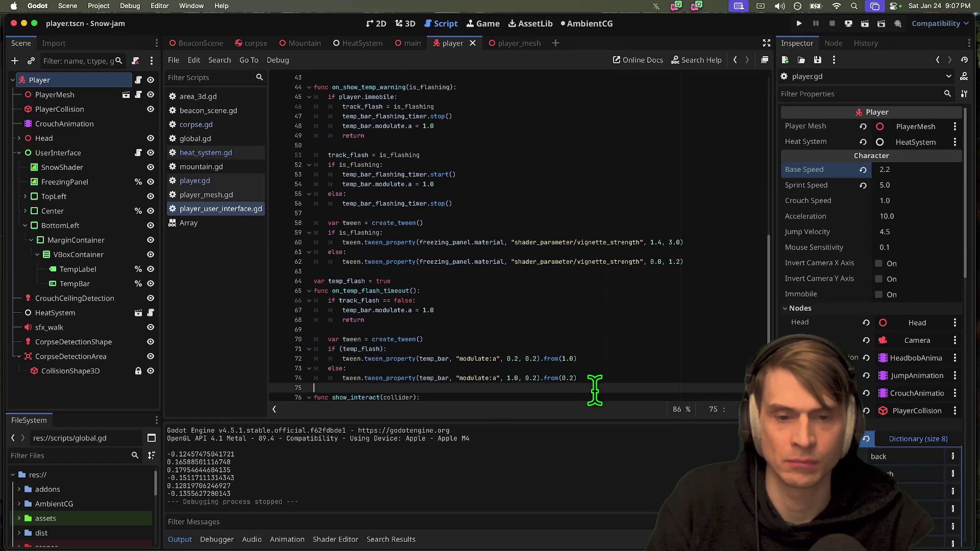
pyautogui.press('Return')
pyautogui.hotkey('alt', 'Up')
pyautogui.hotkey('alt', 'Up')
pyautogui.hotkey('alt', 'Up')
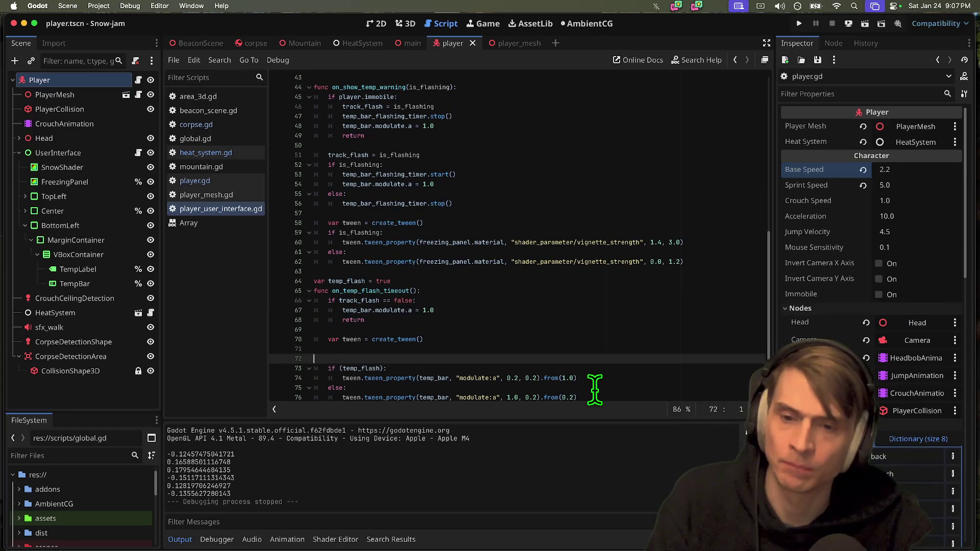
pyautogui.write('iftrack_flash.')
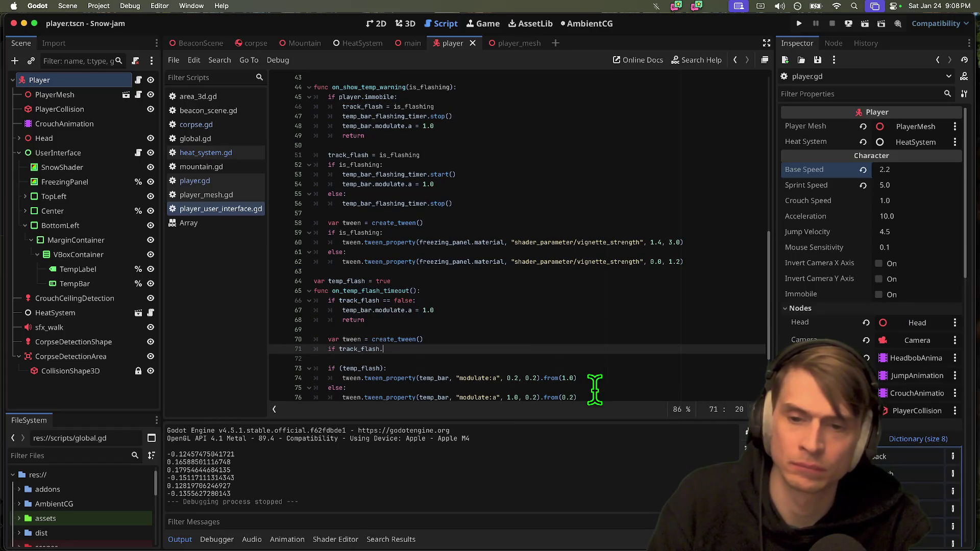
pyautogui.write(':')
pyautogui.press('Return')
pyautogui.write('tween')
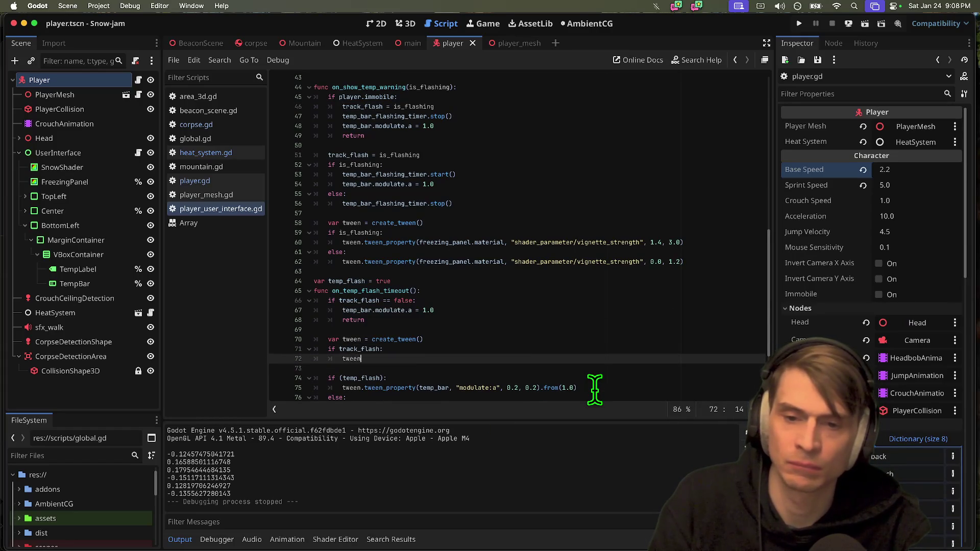
pyautogui.write('.can')
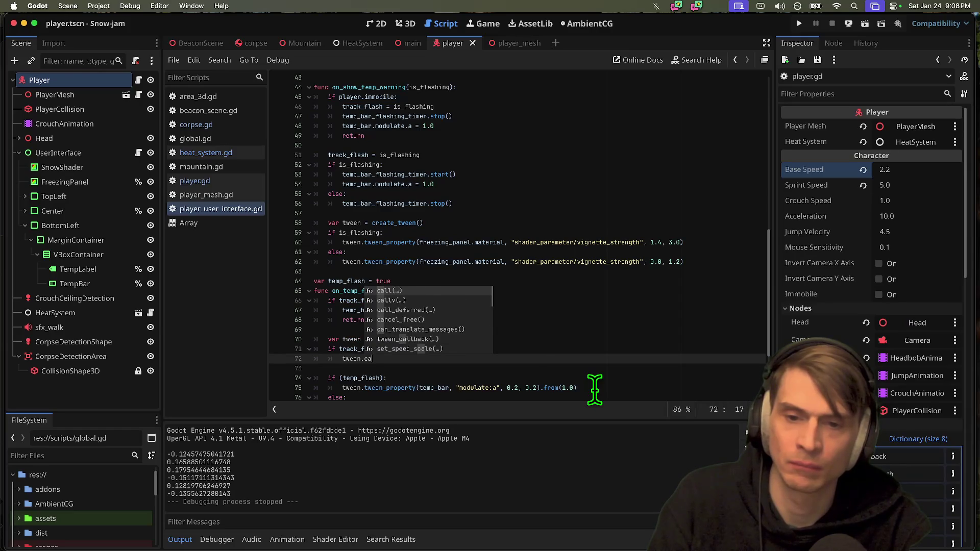
pyautogui.write('c')
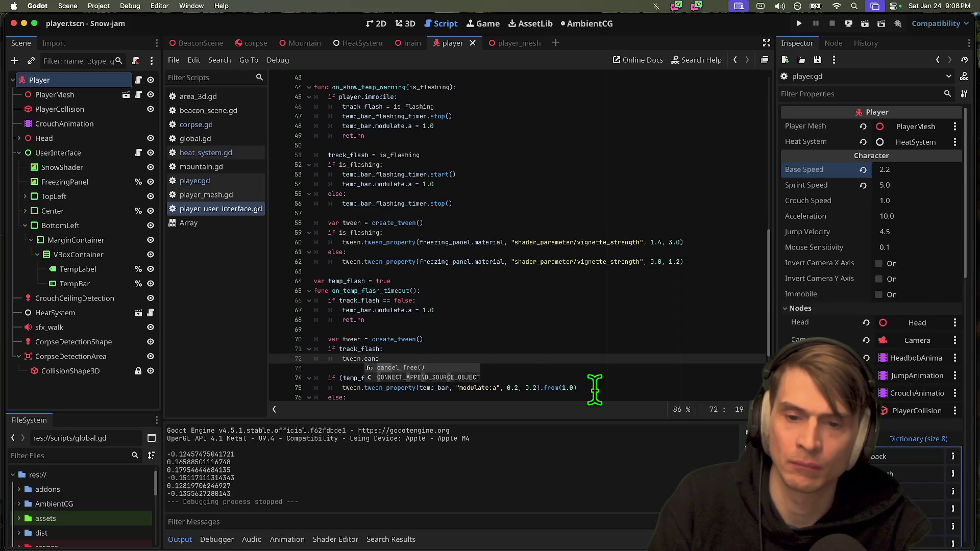
pyautogui.press('Return')
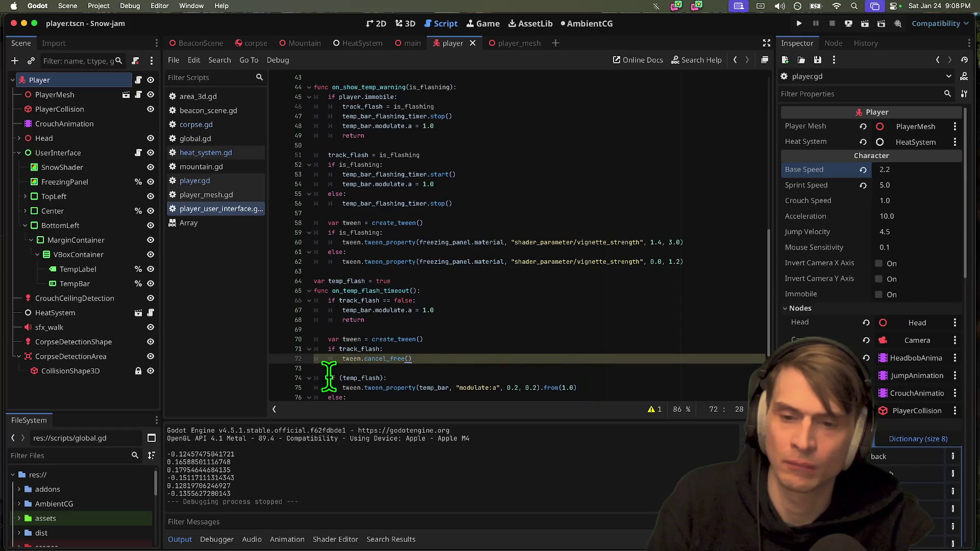
pyautogui.press('super+s')
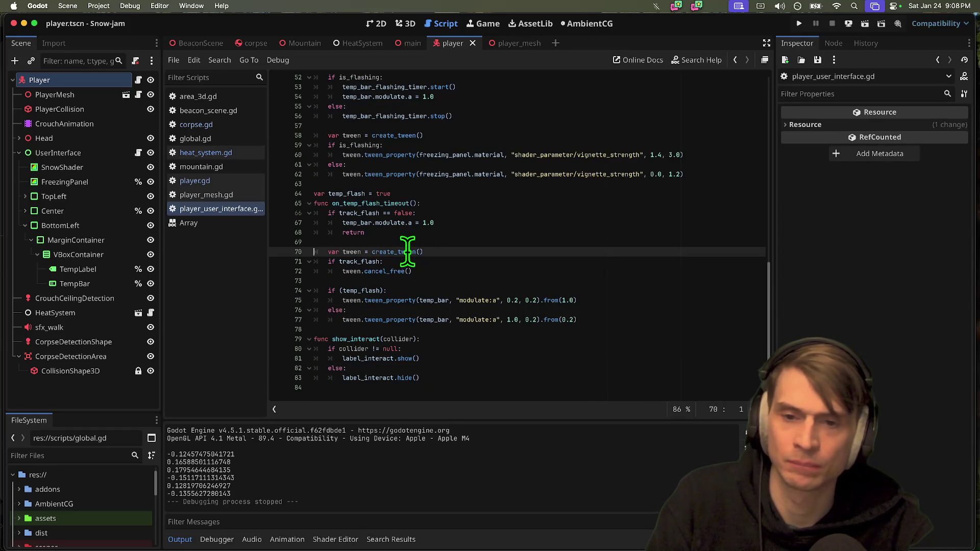
# Declare the tween variable as ': Tween' and open the Tween class documentation.
pyautogui.click(392, 271)
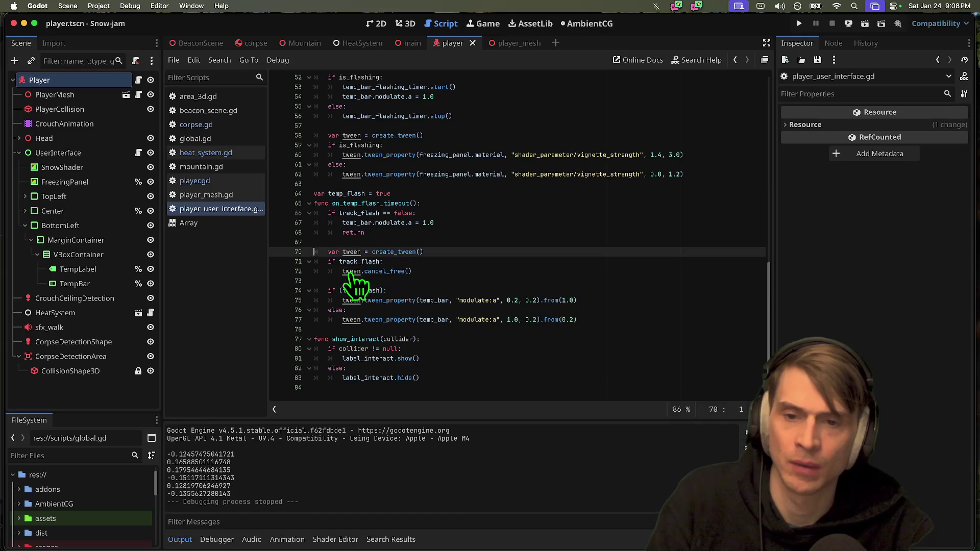
pyautogui.write(': Tween')
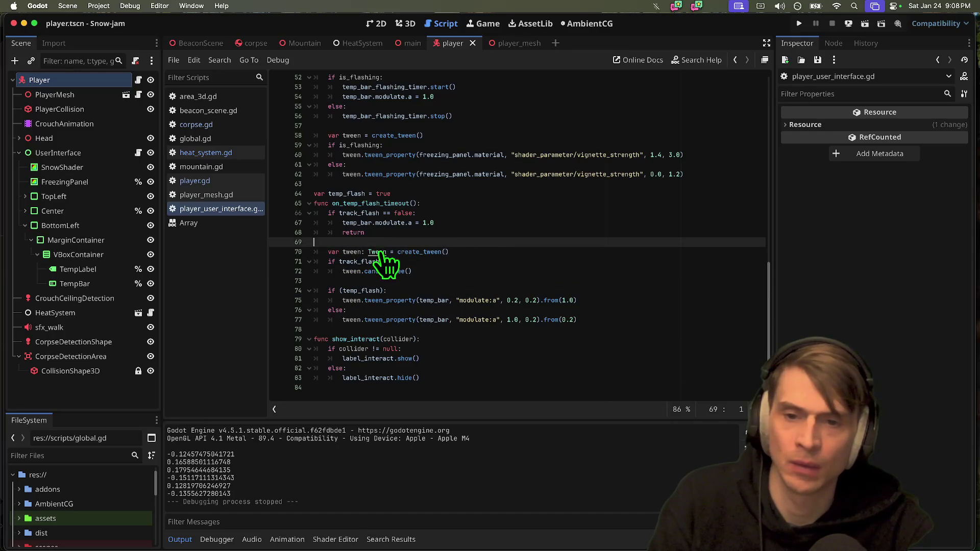
pyautogui.keyDown('super'); pyautogui.click(378, 251); pyautogui.keyUp('super')
# Browse the Tween Methods list, read kill()'s description, and go back to player_user_interface.gd.
pyautogui.scroll(-1, 583, 287)
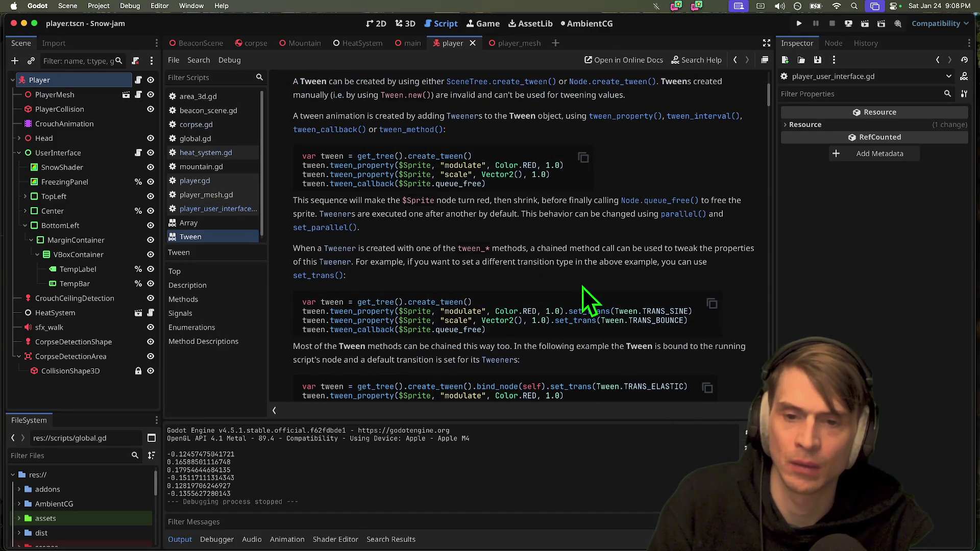
pyautogui.scroll(5, 583, 287)
pyautogui.scroll(-15, 583, 287)
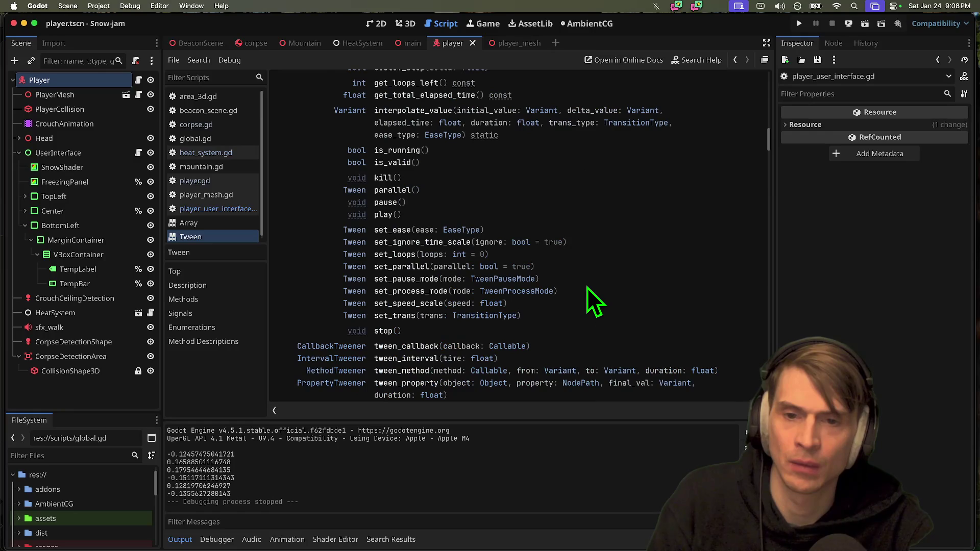
pyautogui.scroll(3, 522, 222)
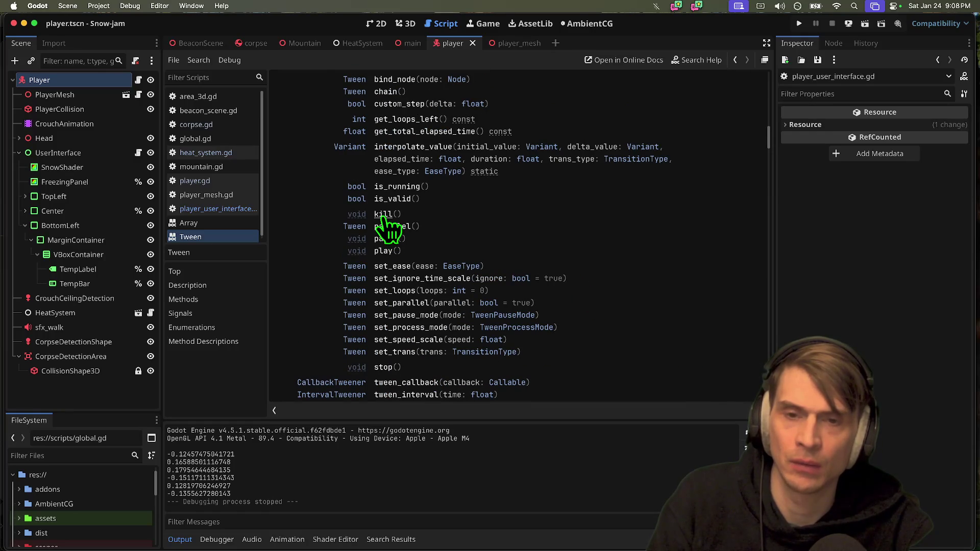
pyautogui.scroll(2, 570, 212)
pyautogui.scroll(-5, 647, 216)
pyautogui.scroll(-8, 648, 219)
pyautogui.scroll(5, 638, 219)
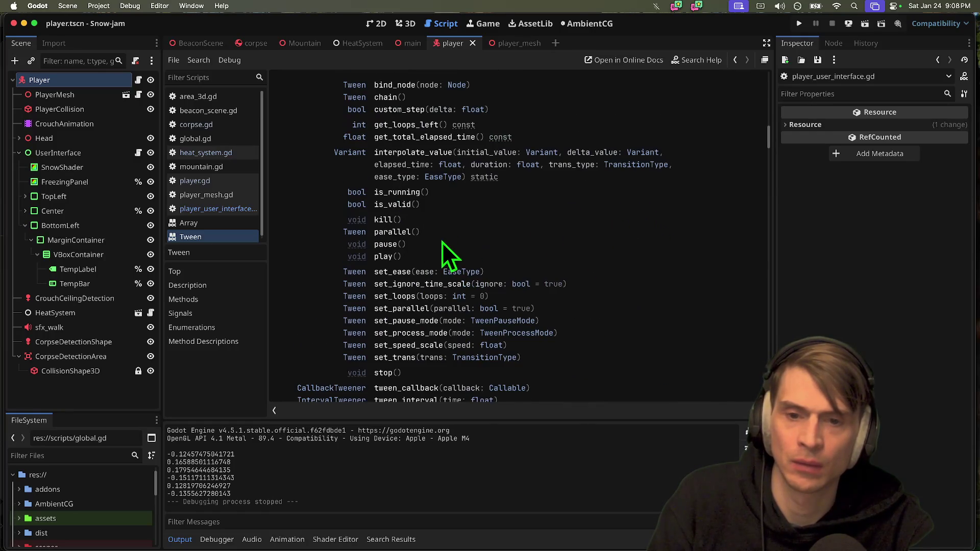
pyautogui.click(380, 219)
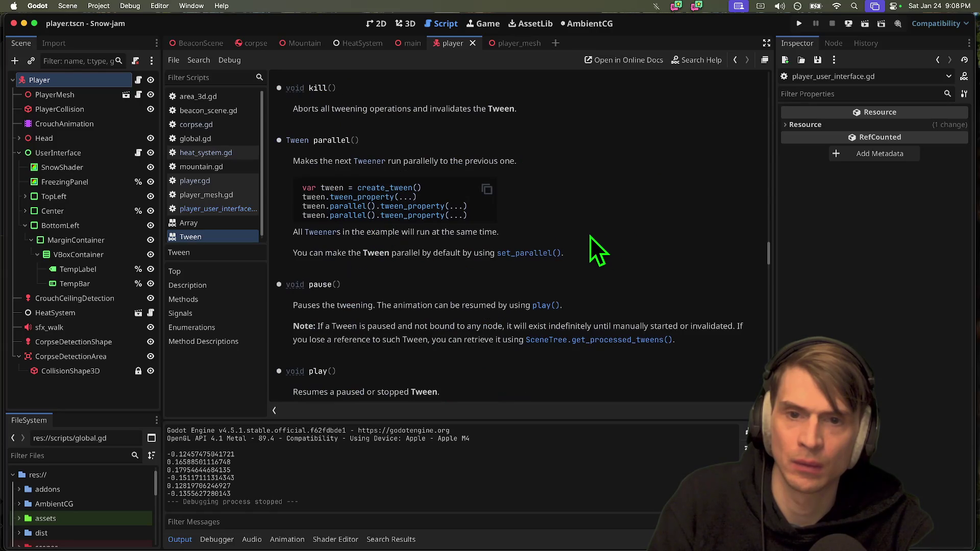
pyautogui.press('ctrl+super+Left')
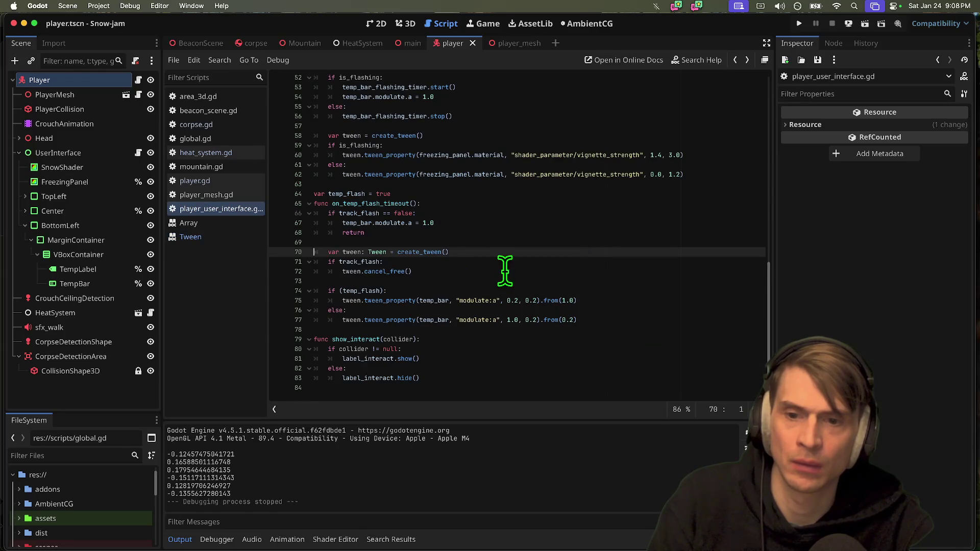
# Replace cancel_free with tween.kill() in the track_flash branch.
pyautogui.click(494, 274)
pyautogui.doubleClick(380, 271)
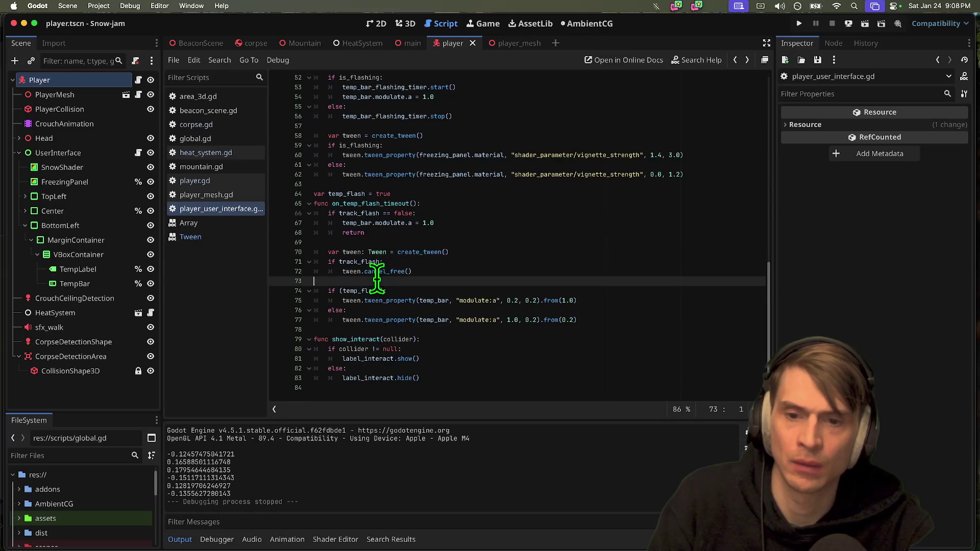
pyautogui.press('BackSpace')
pyautogui.write('kill')
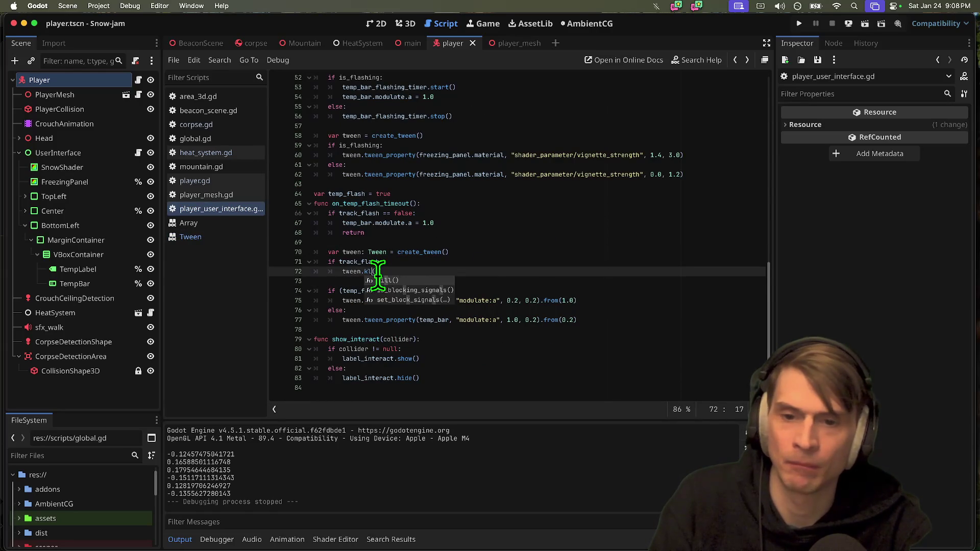
pyautogui.press('Return')
# Copy the temp_bar alpha 1.0 reset line below tween.kill() and save.
pyautogui.click(387, 223)
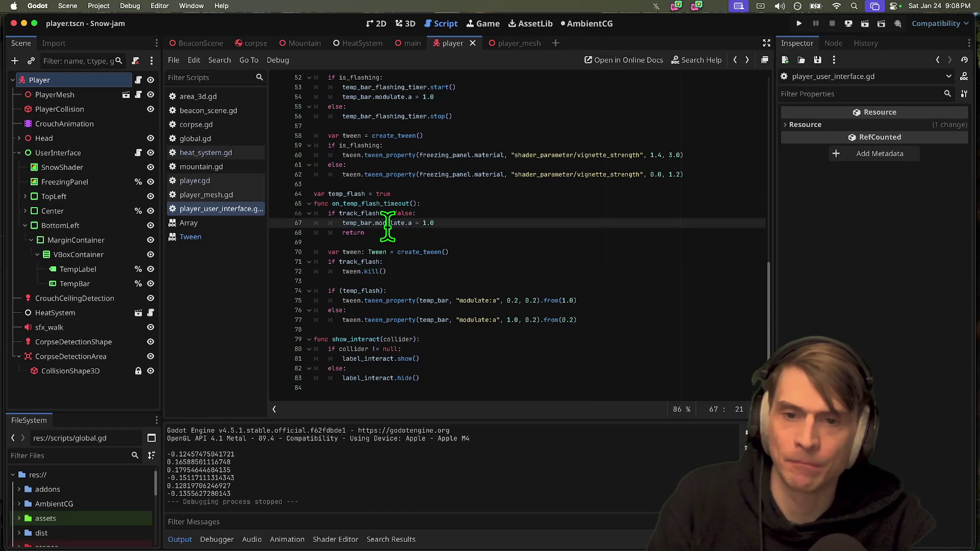
pyautogui.click(468, 276)
pyautogui.press('Down')
pyautogui.hotkey('ctrl', 'v')
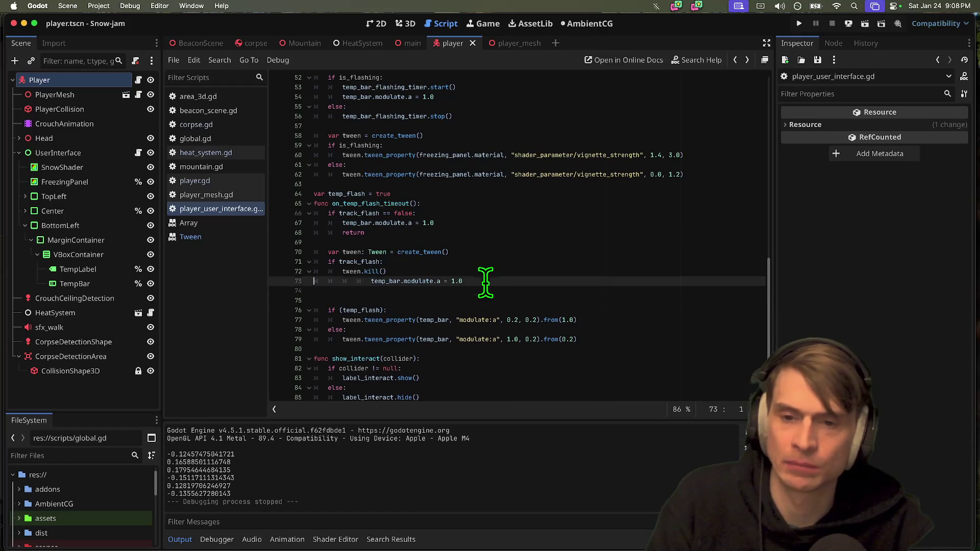
pyautogui.hotkey('ctrl', 's')
# Change the branch condition to 'track_flash == false:'.
pyautogui.click(481, 275)
pyautogui.click(487, 265)
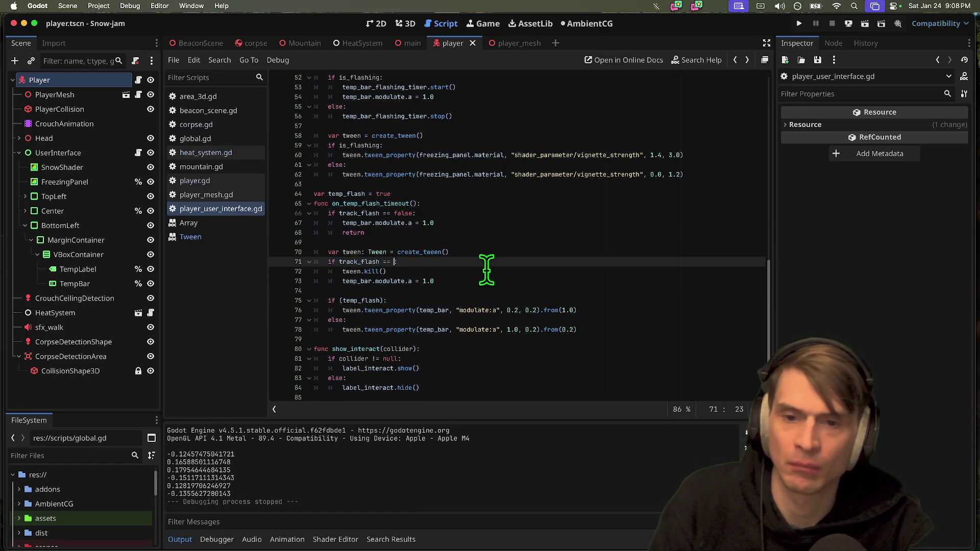
pyautogui.write('false:')
pyautogui.click(663, 278)
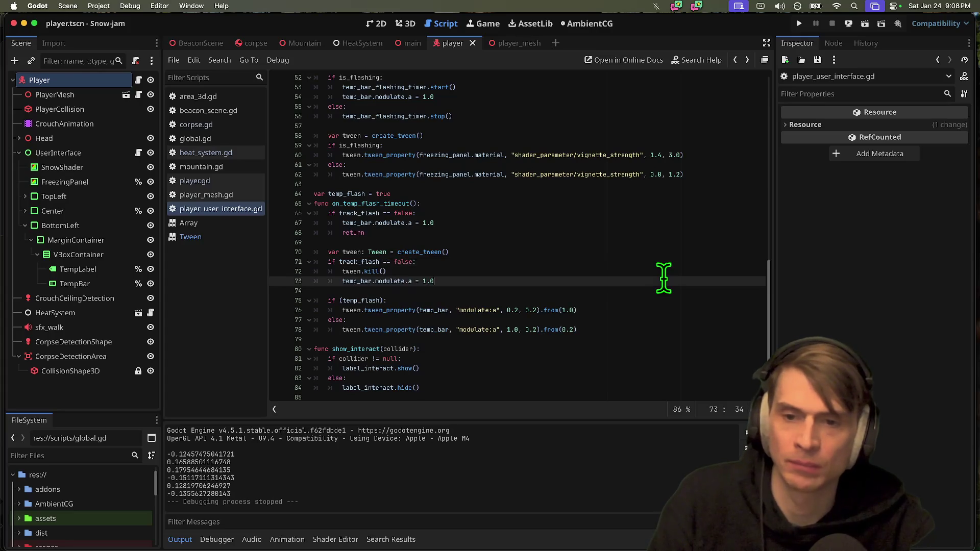
# Delete the old early-return track_flash guard block and run the game.
pyautogui.click(597, 243)
pyautogui.press('BackSpace')
pyautogui.press('super+BackSpace')
pyautogui.press('BackSpace')
pyautogui.press('super+BackSpace')
pyautogui.press('BackSpace')
pyautogui.press('super+BackSpace')
pyautogui.press('Delete')
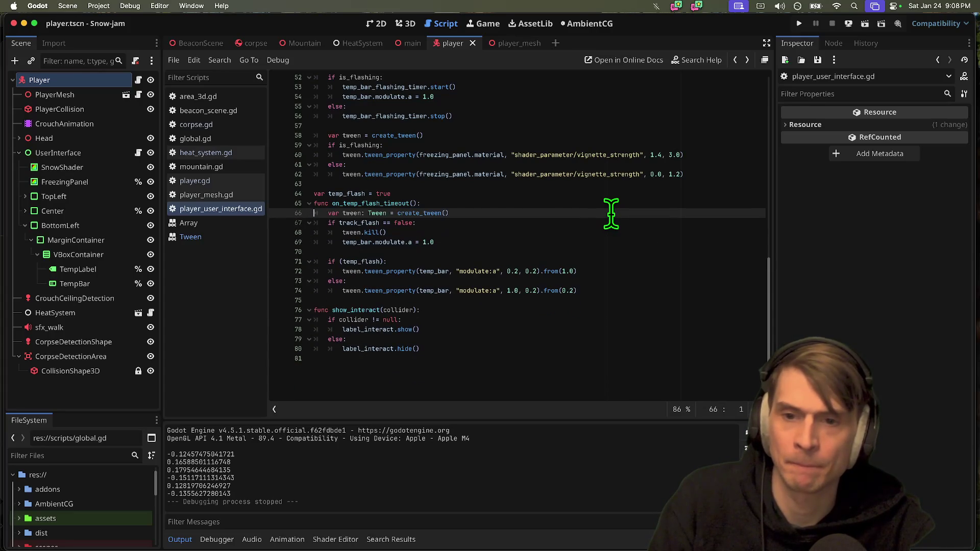
pyautogui.press('super+b')
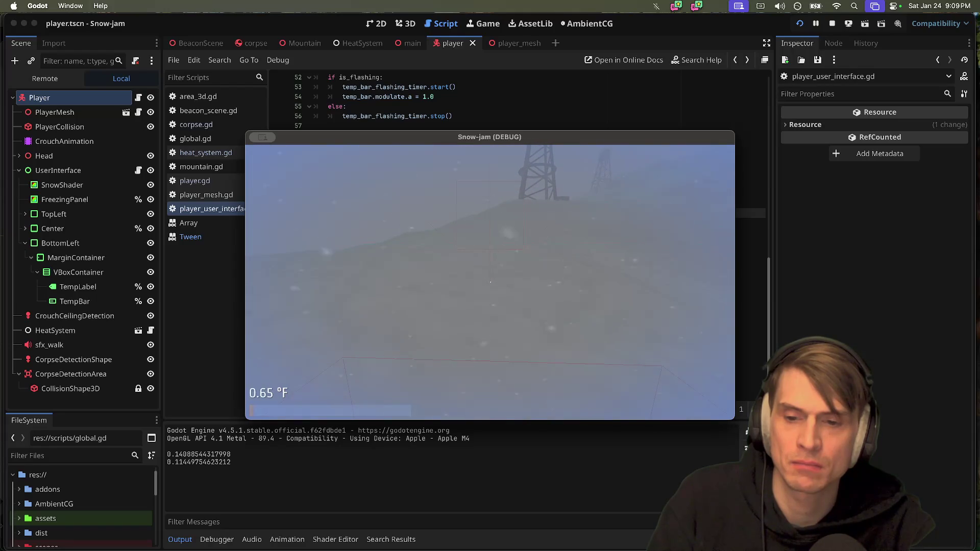
# Watch the temperature bar in the running Snow-jam game, then stop it with Escape.
pyautogui.press('Escape')
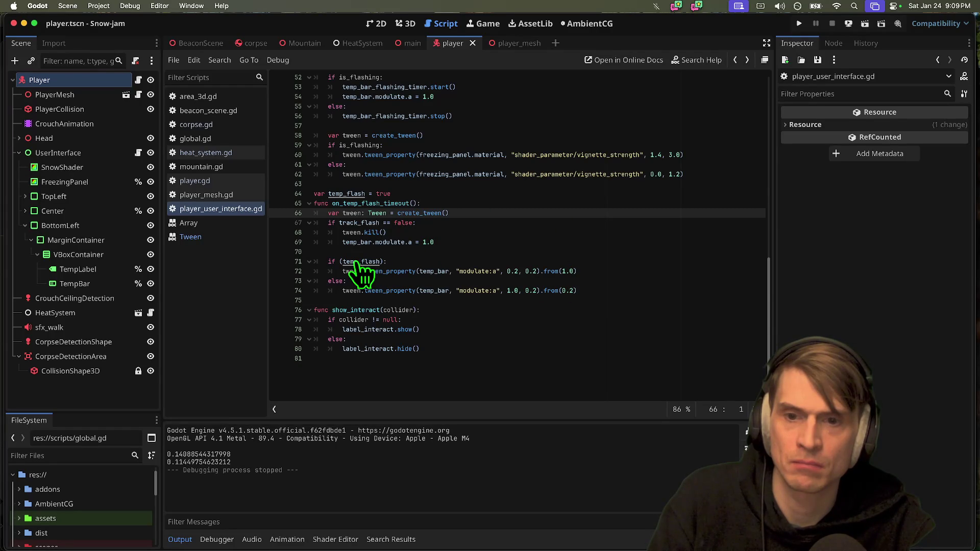
# Append 'temp_flash = !temp_flash' at the end of on_temp_flash_timeout and run the game.
pyautogui.click(494, 301)
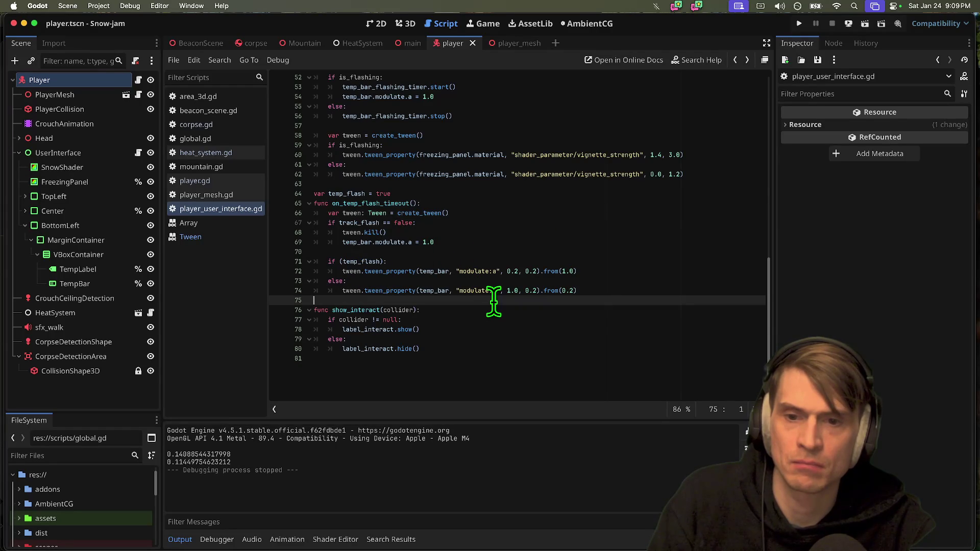
pyautogui.doubleClick(351, 194)
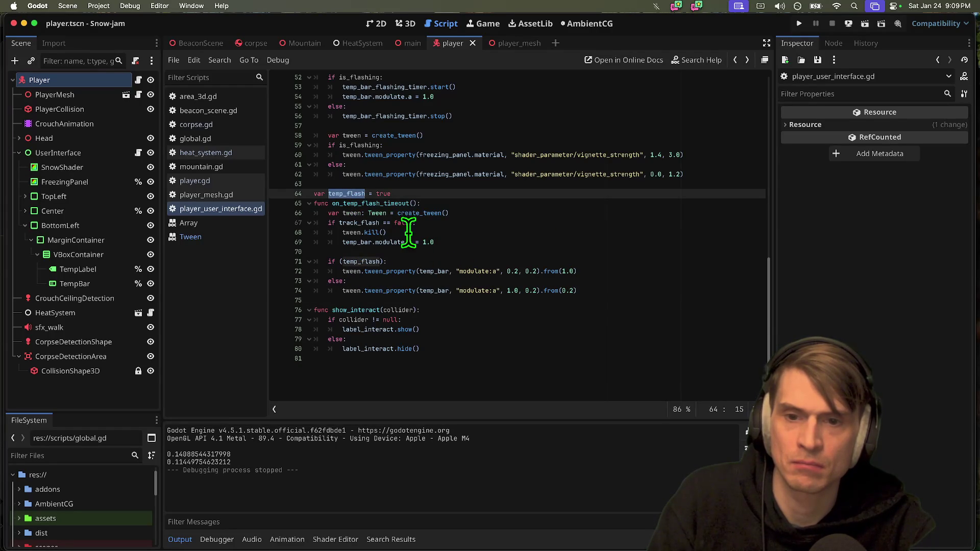
pyautogui.click(494, 301)
pyautogui.press('Tab')
pyautogui.press('Return')
pyautogui.press('Return')
pyautogui.press('Up')
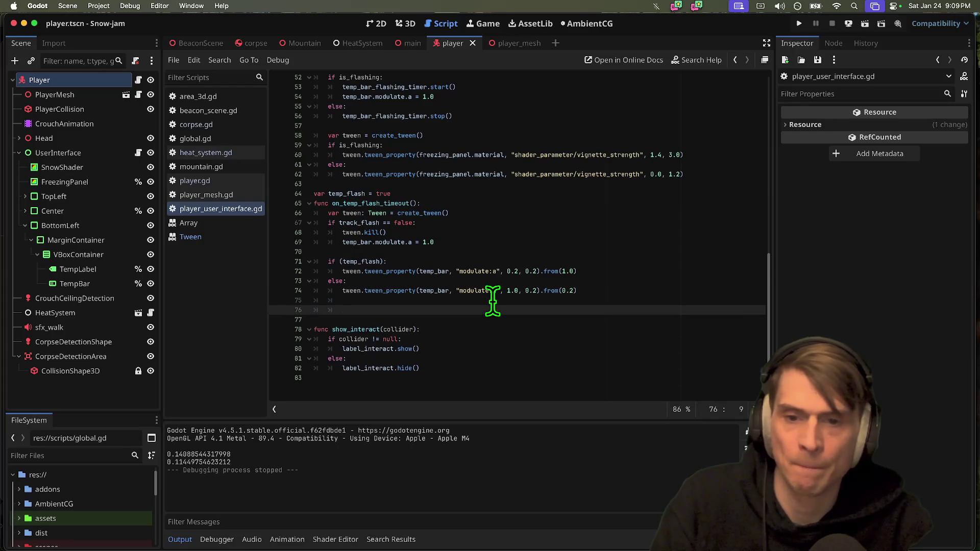
pyautogui.write('temp_')
pyautogui.press('Down')
pyautogui.press('Down')
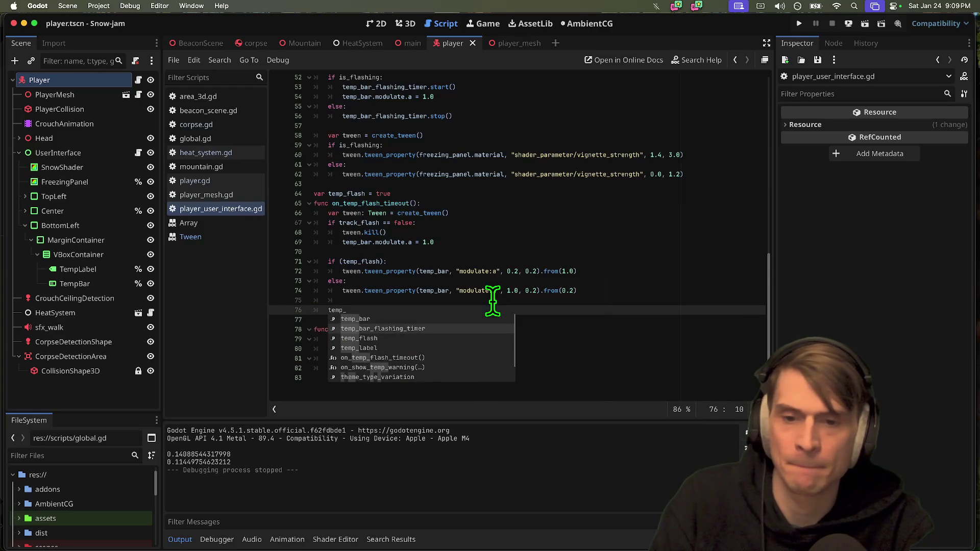
pyautogui.press('Return')
pyautogui.write('=')
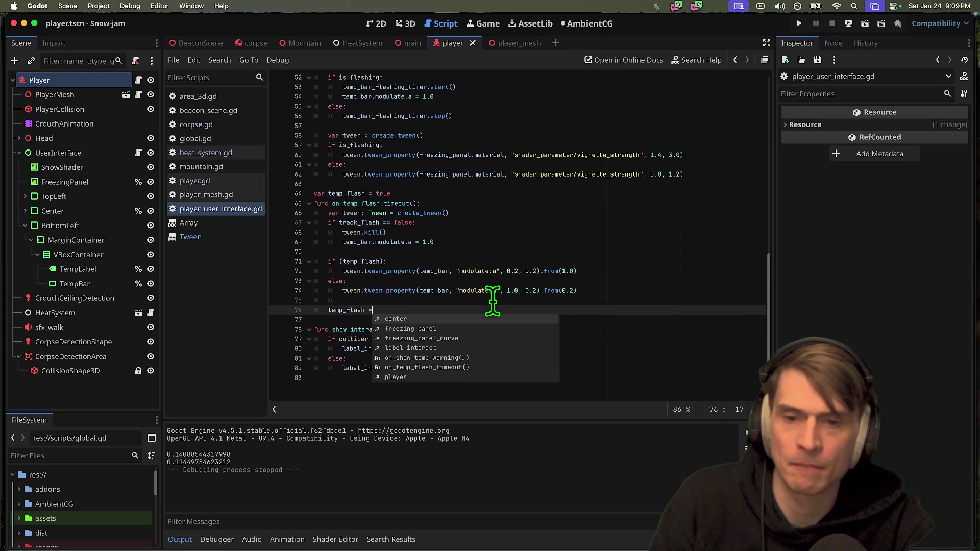
pyautogui.write(' !p_bar')
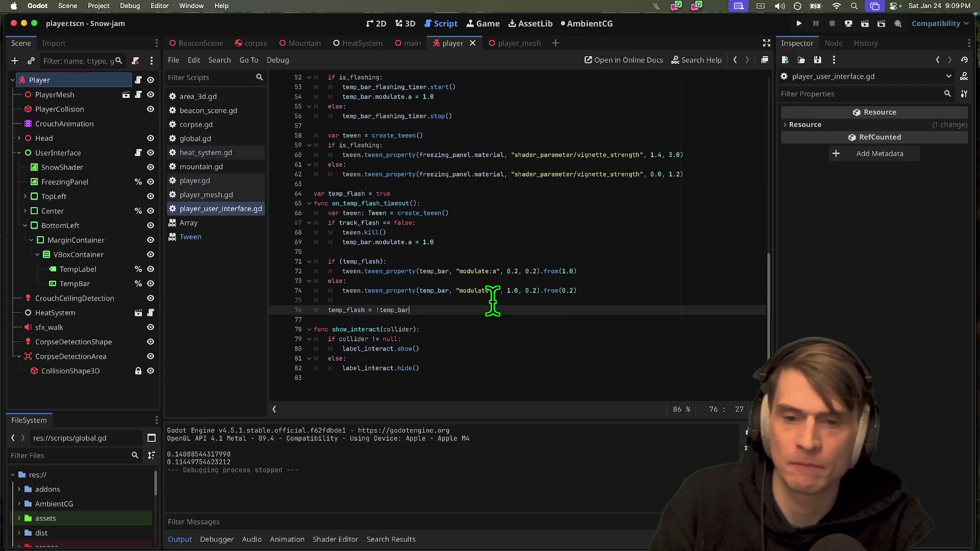
pyautogui.write('_')
pyautogui.press('Down')
pyautogui.press('Down')
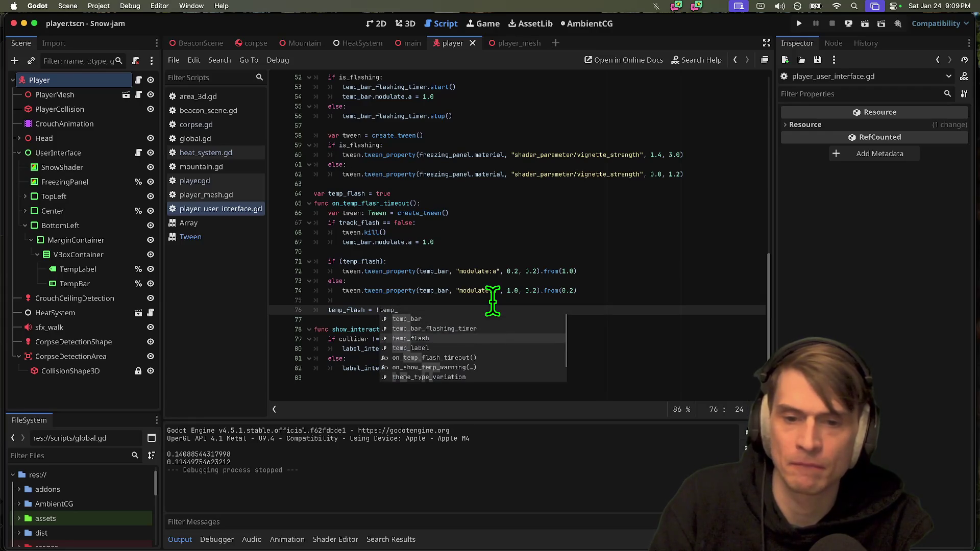
pyautogui.press('Return')
pyautogui.press('super+b')
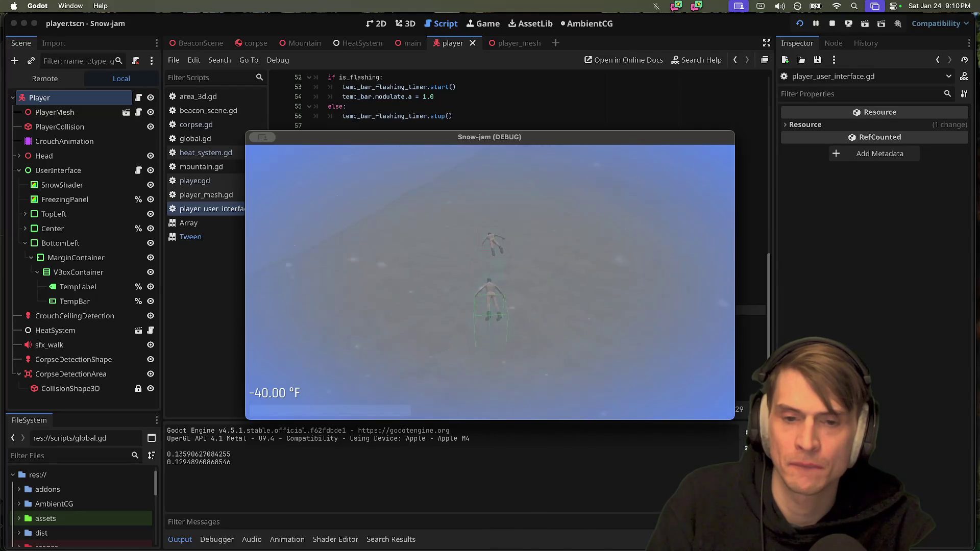
# Stop the game and change the tween durations on lines 72 and 74 to 0.1.
pyautogui.press('super+q')
pyautogui.click(534, 271)
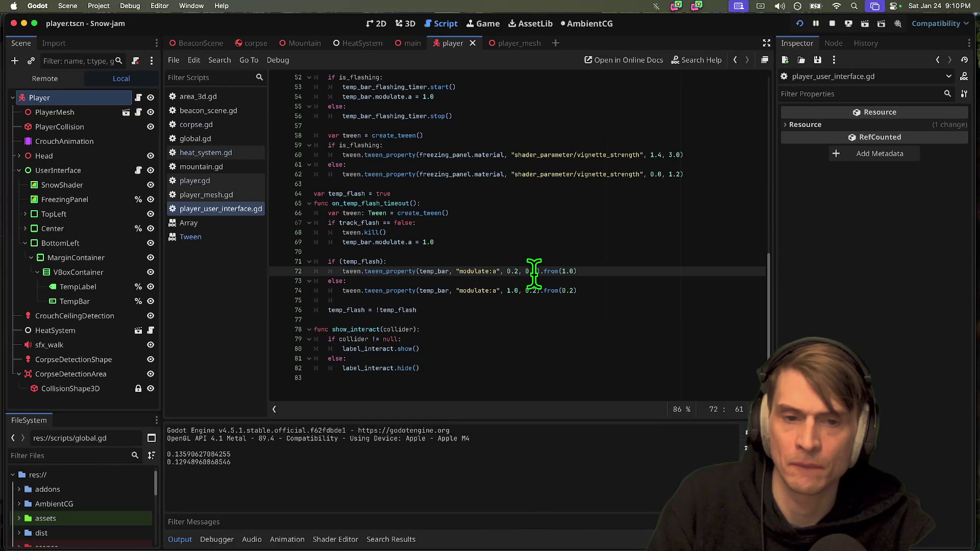
pyautogui.press('Delete')
pyautogui.write('1')
pyautogui.click(538, 290)
pyautogui.press('BackSpace')
pyautogui.write('1')
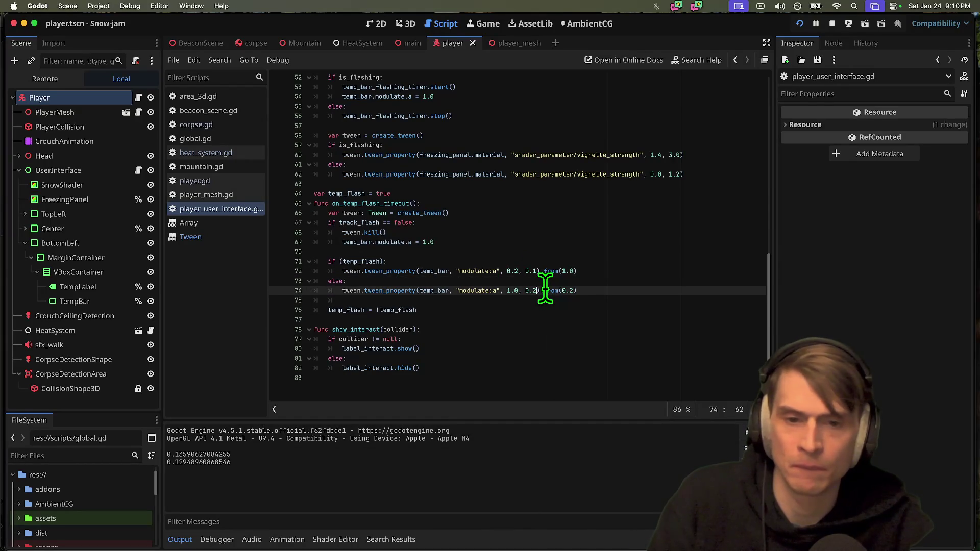
# Rerun the game to check the faster flash, stop it, and select the alpha reset line.
pyautogui.press('super+b')
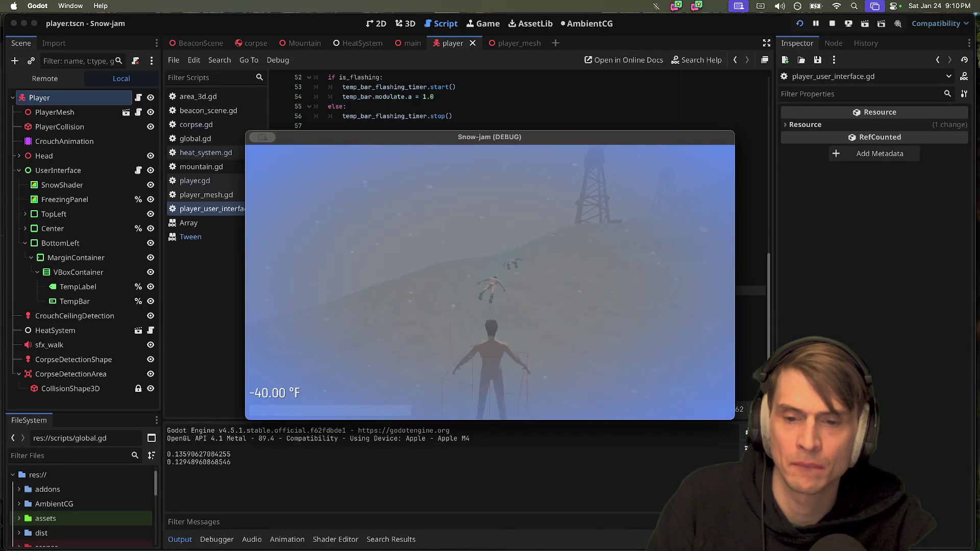
pyautogui.press('super+period')
pyautogui.scroll(3, 488, 193)
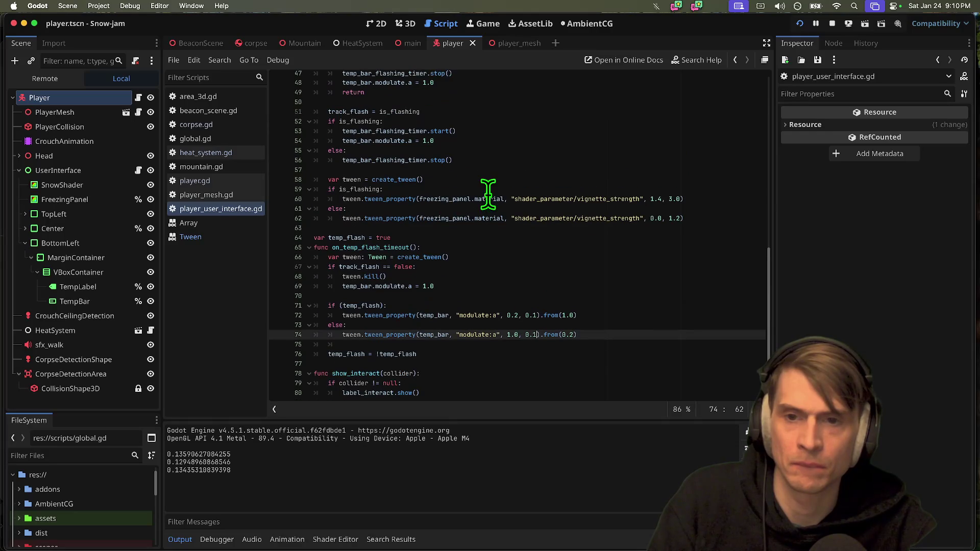
pyautogui.tripleClick(517, 159)
# Delete the on_temp_flash_timeout function.
pyautogui.tripleClick(525, 143)
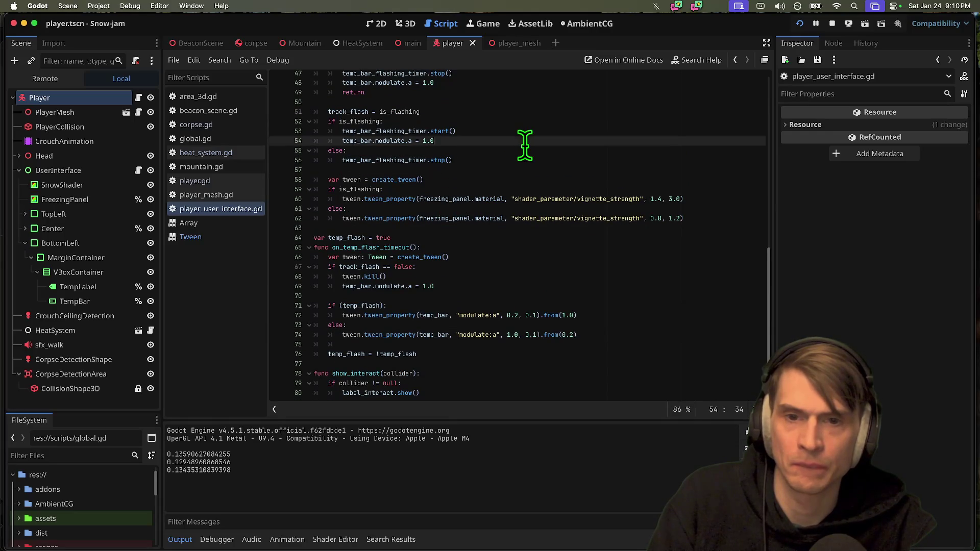
pyautogui.scroll(2, 490, 148)
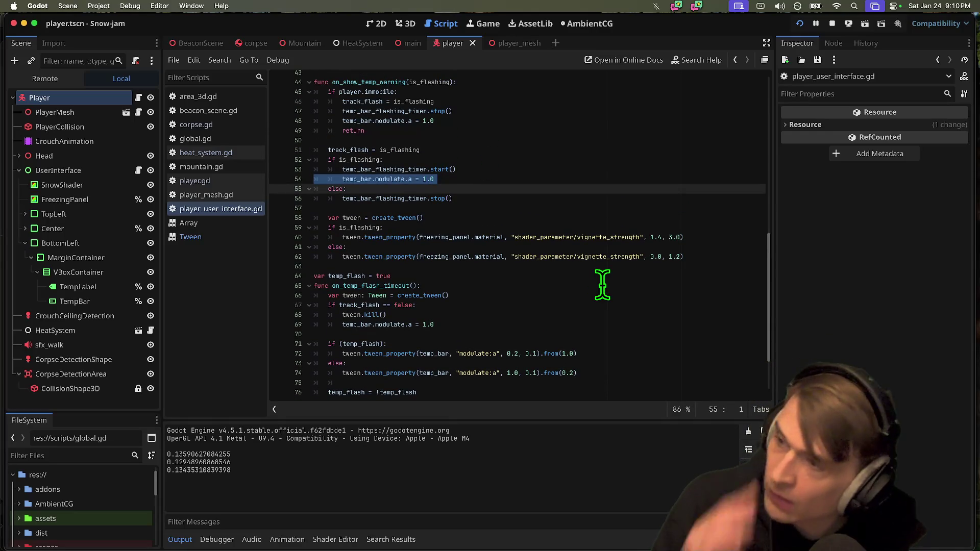
pyautogui.scroll(-4, 529, 274)
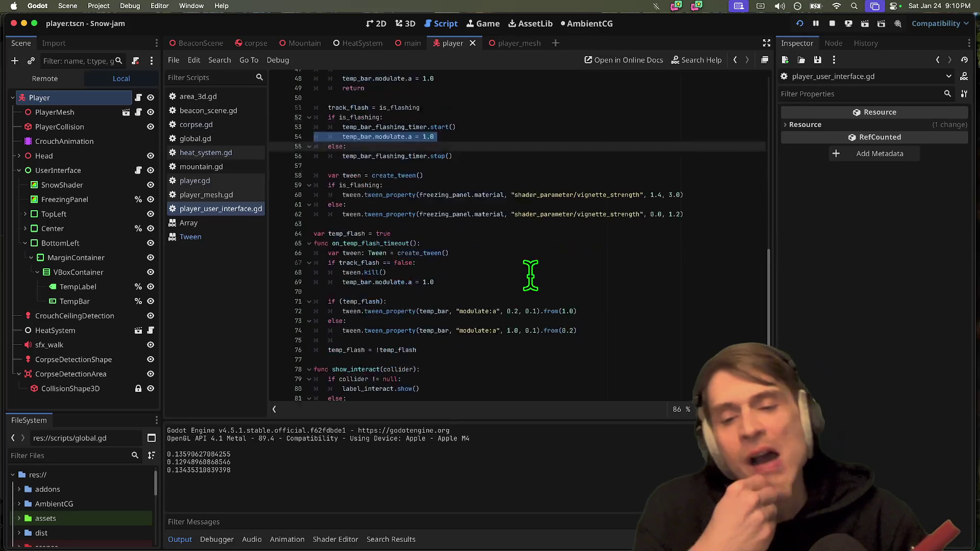
pyautogui.moveTo(574, 324); pyautogui.dragTo(252, 230)
pyautogui.press('BackSpace')
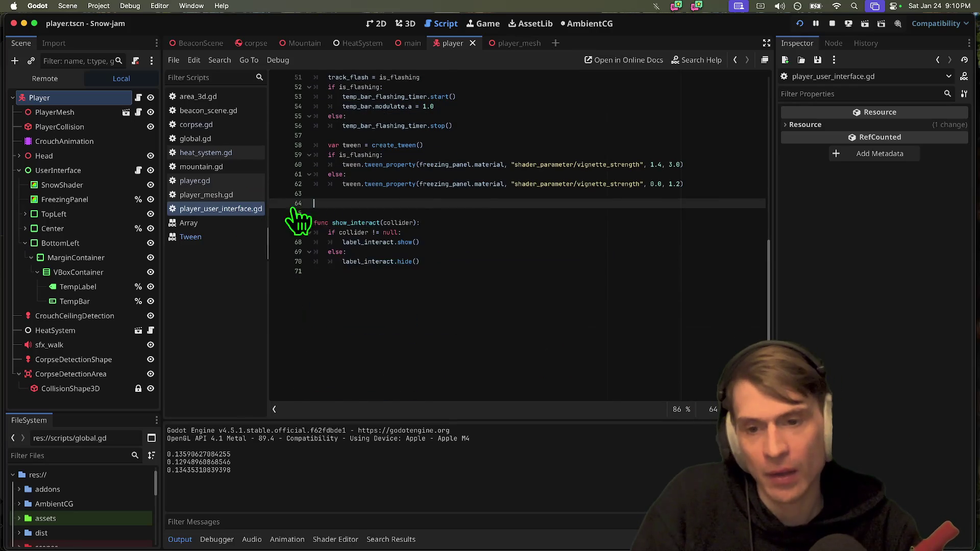
# Remove the is_flashing timer if/else branch from on_show_temp_warning.
pyautogui.scroll(8, 715, 203)
pyautogui.click(635, 182)
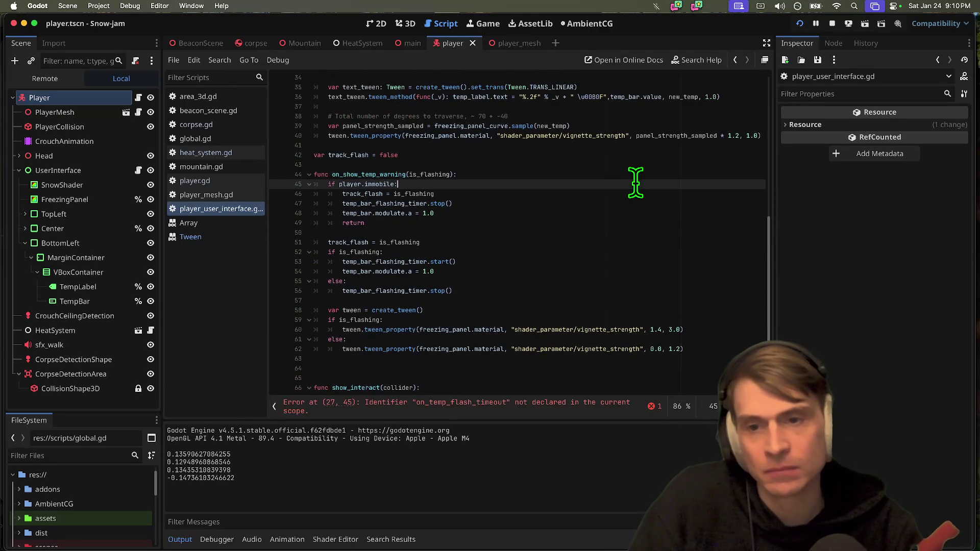
pyautogui.moveTo(534, 288); pyautogui.dragTo(276, 250)
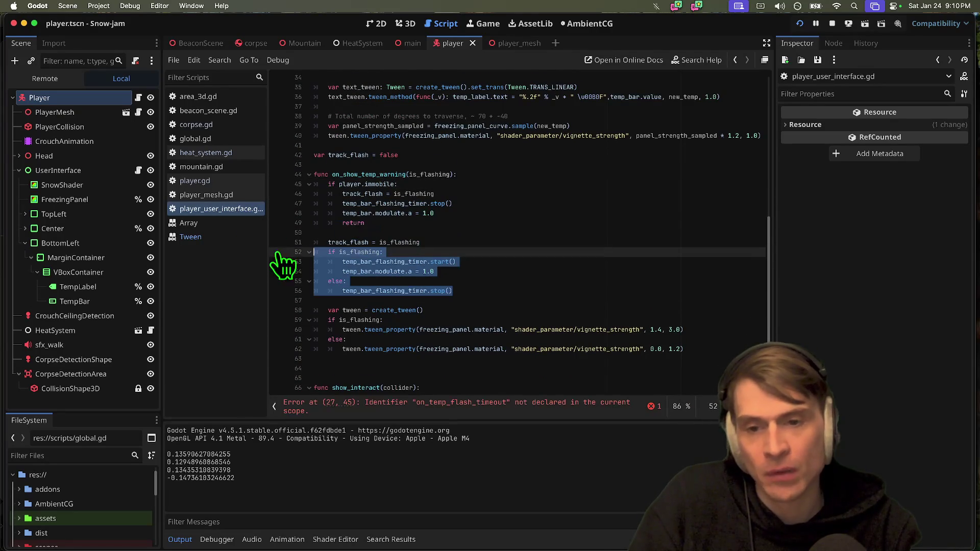
pyautogui.click(495, 281)
pyautogui.press('BackSpace')
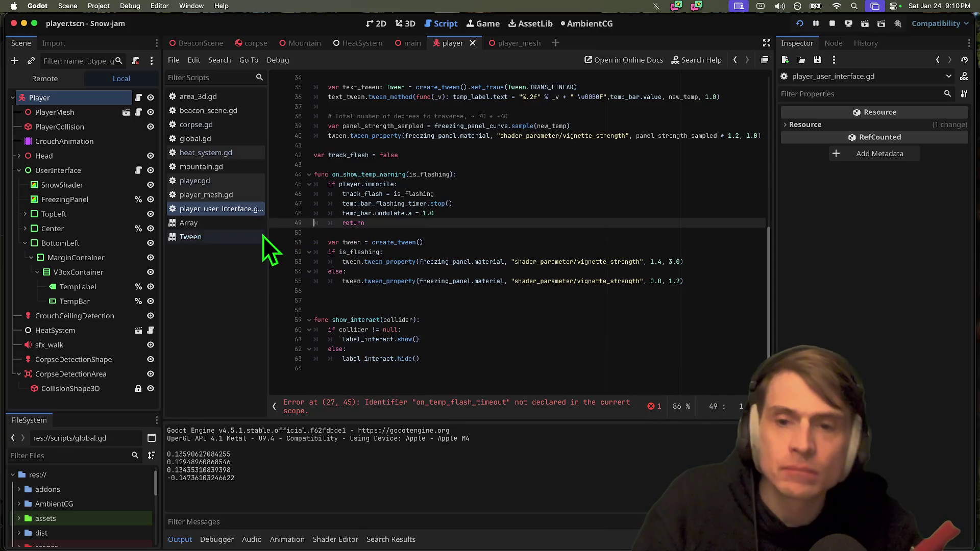
# Delete the player.immobile block and leftover blank lines, then save.
pyautogui.doubleClick(378, 174)
pyautogui.moveTo(326, 232)
pyautogui.mouseDown()
pyautogui.moveTo(258, 172)
pyautogui.moveTo(261, 187)
pyautogui.mouseUp()
pyautogui.press('BackSpace')
pyautogui.press('BackSpace')
pyautogui.press('BackSpace')
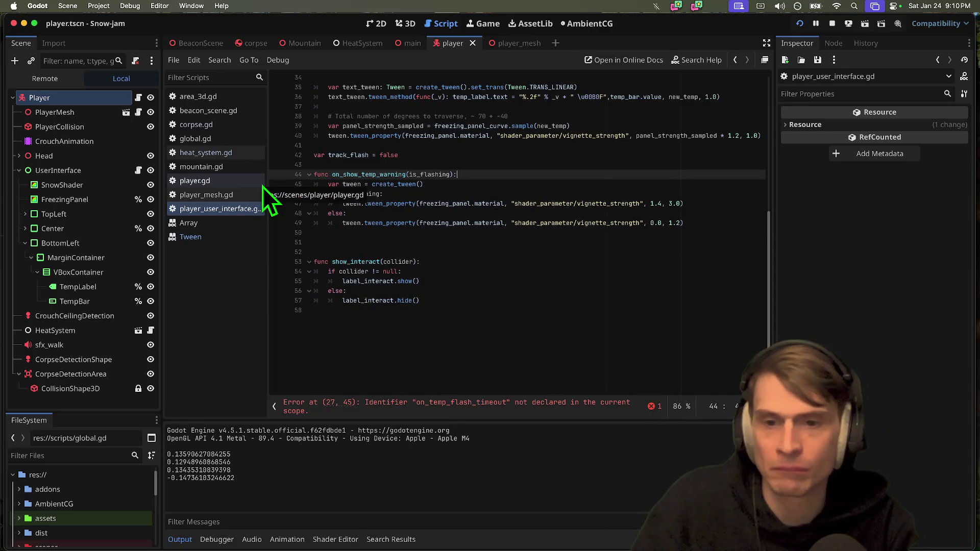
pyautogui.click(511, 252)
pyautogui.press('BackSpace')
pyautogui.press('BackSpace')
pyautogui.press('super+s')
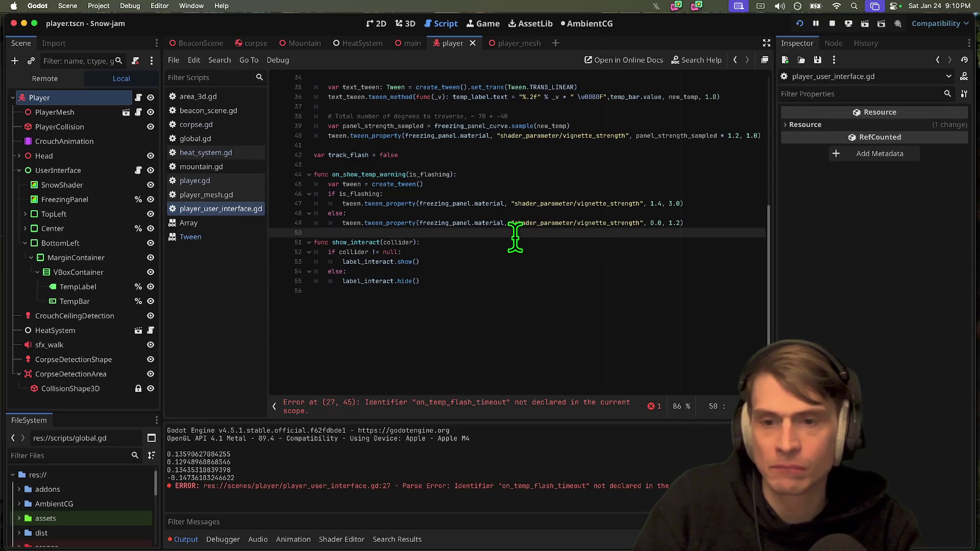
# Try deleting the timer setup lines 24–27 in _ready, run the game, then restore them.
pyautogui.click(516, 411)
pyautogui.moveTo(510, 238); pyautogui.dragTo(491, 207)
pyautogui.press('BackSpace')
pyautogui.press('BackSpace')
pyautogui.press('BackSpace')
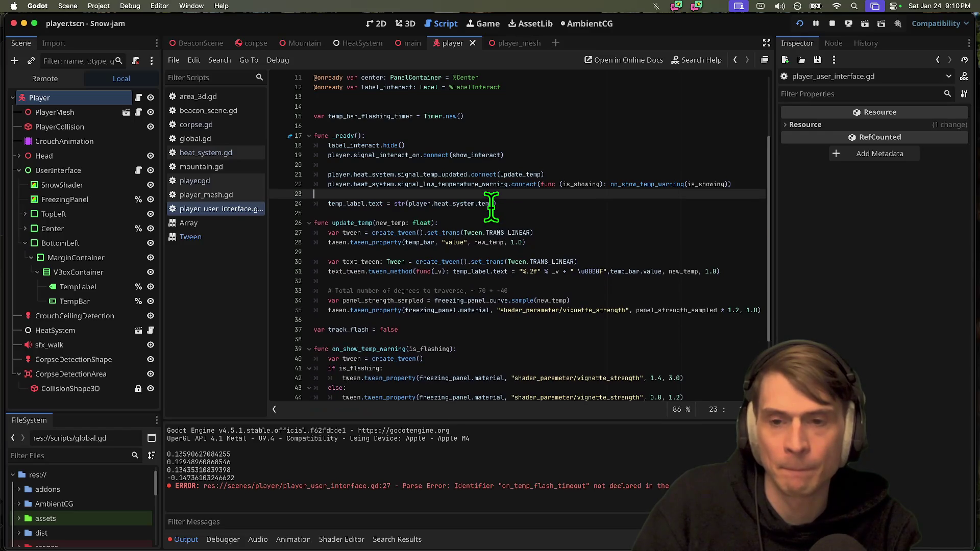
pyautogui.press('super+b')
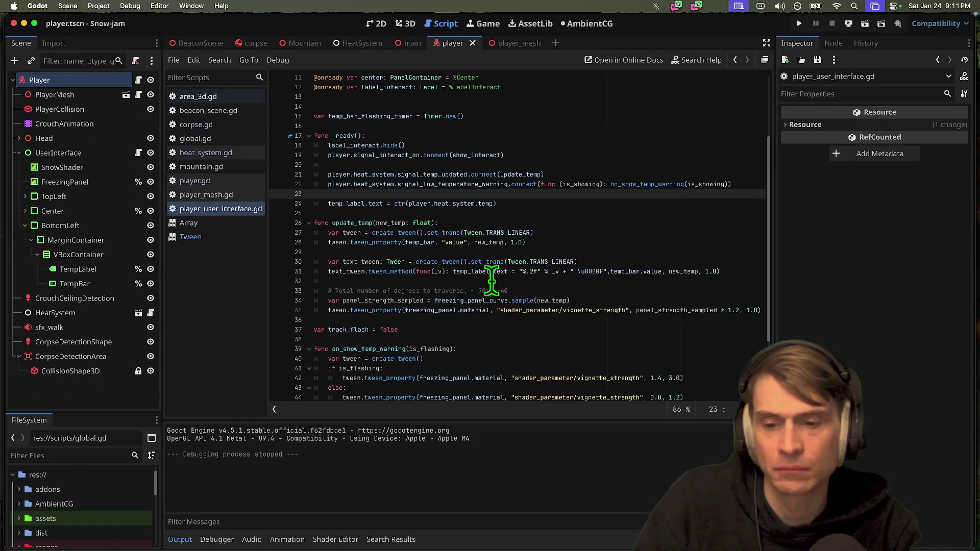
pyautogui.press('super+z')
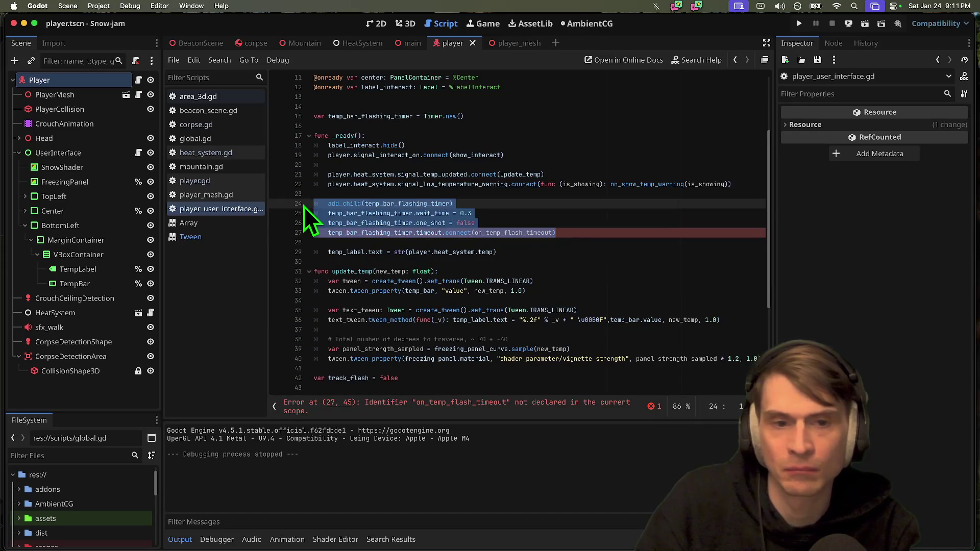
# Remove the timer setup lines from _ready again and locate on_show_temp_warning's definition.
pyautogui.press('super+shift+z')
pyautogui.click(634, 183)
pyautogui.doubleClick(635, 184)
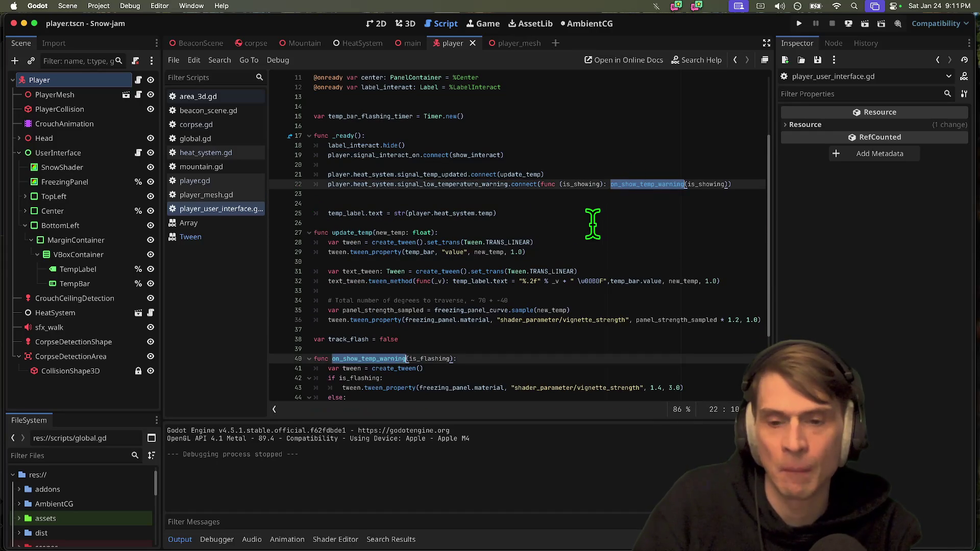
pyautogui.scroll(-3, 590, 225)
pyautogui.press('Down')
pyautogui.press('Down')
pyautogui.press('Down')
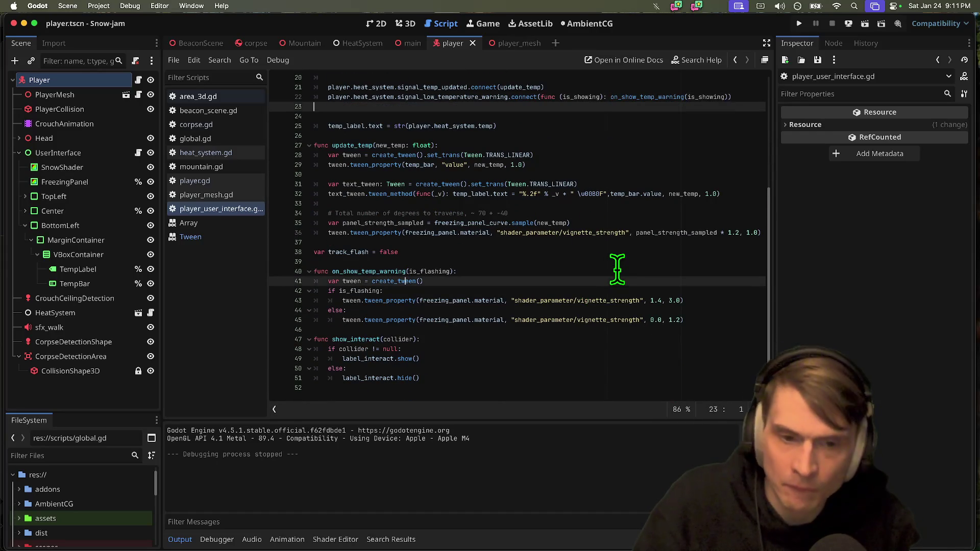
pyautogui.click(434, 262)
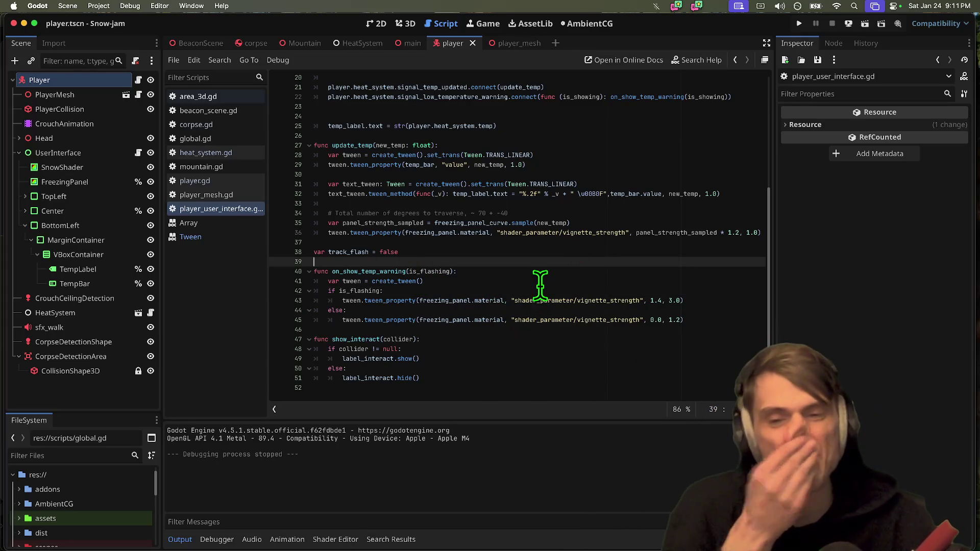
# Select the is_flashing vignette tween if/else on lines 42–45 and comment it out.
pyautogui.tripleClick(575, 310)
pyautogui.moveTo(575, 310)
pyautogui.mouseDown()
pyautogui.moveTo(579, 321)
pyautogui.moveTo(498, 286)
pyautogui.moveTo(606, 321)
pyautogui.moveTo(699, 323)
pyautogui.moveTo(239, 289)
pyautogui.mouseUp()
pyautogui.click(579, 322)
pyautogui.doubleClick(578, 320)
pyautogui.click(499, 288)
pyautogui.tripleClick(499, 289)
pyautogui.click(619, 322)
pyautogui.keyDown('shift'); pyautogui.click(638, 323); pyautogui.keyUp('shift')
pyautogui.press('super+k')
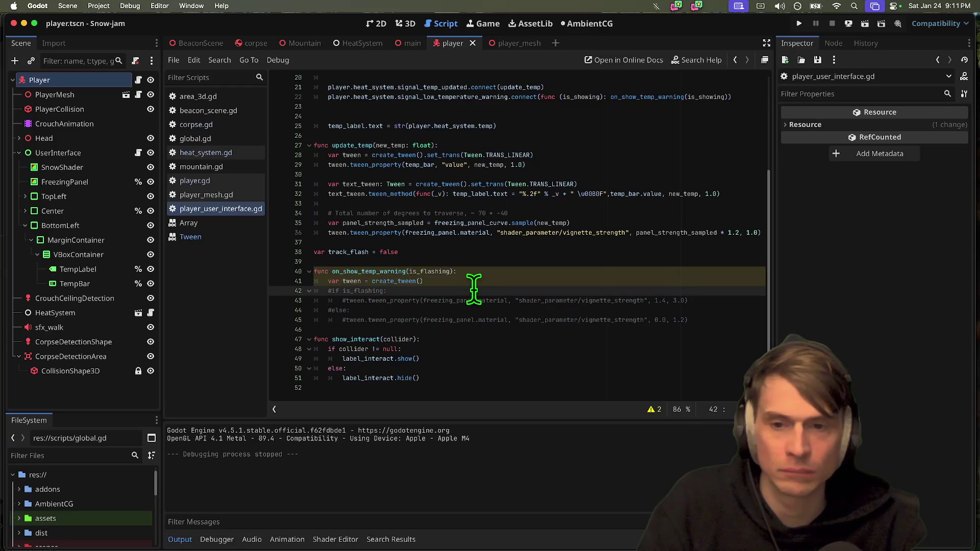
# Playtest Snow-jam with the vignette tweens commented out, then widen the script editor.
pyautogui.press('super+b')
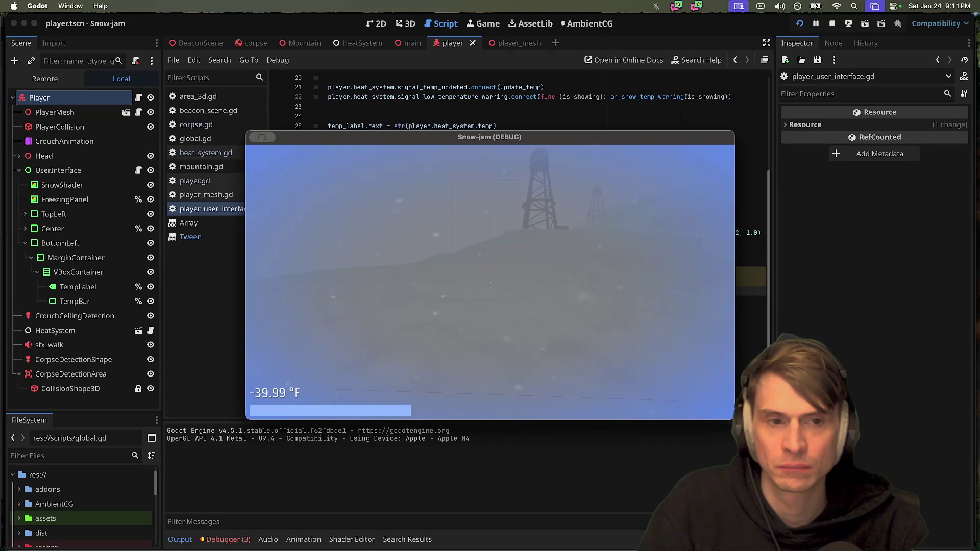
pyautogui.press('Escape')
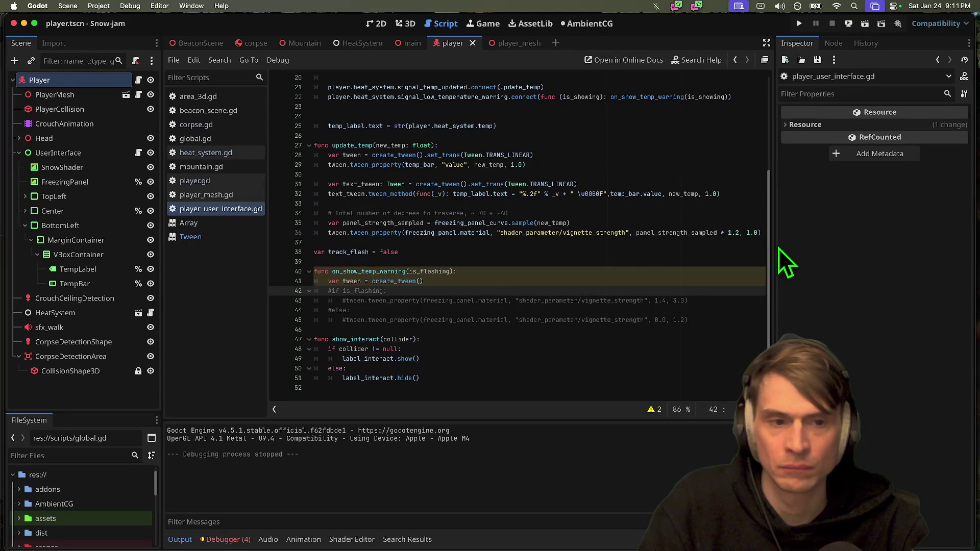
pyautogui.moveTo(772, 247); pyautogui.dragTo(814, 247)
pyautogui.click(736, 232)
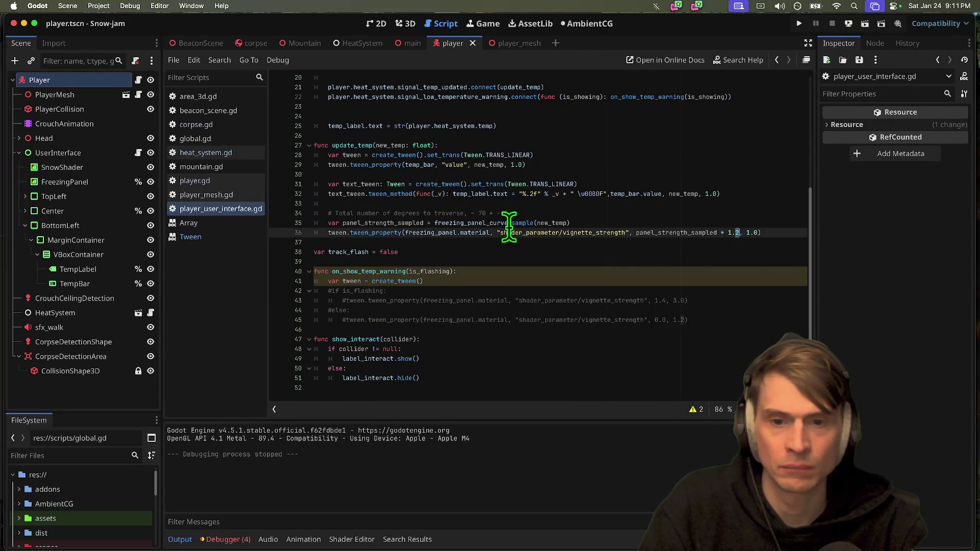
pyautogui.scroll(6, 449, 148)
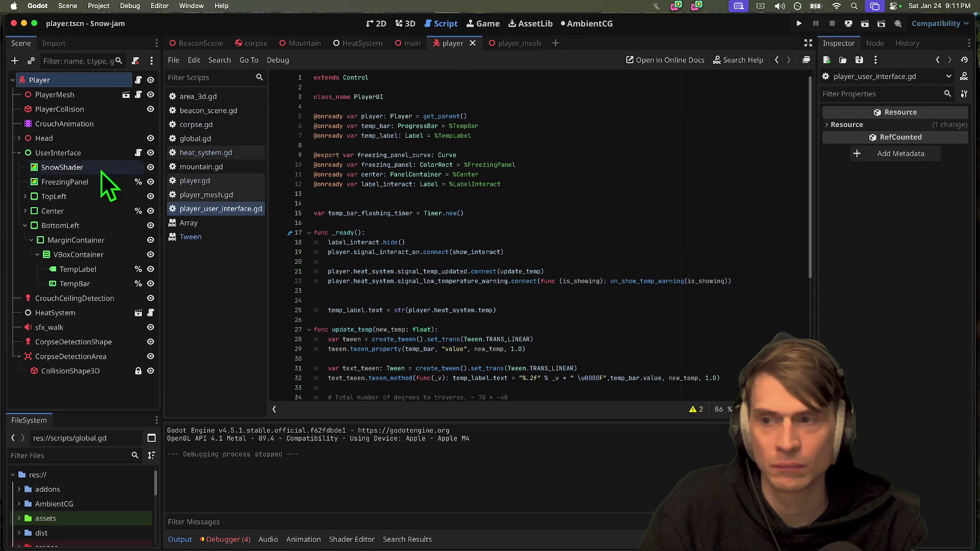
# On UserInterface, try the Ease Out, Ease In, then Constant presets for the Freezing Panel curve.
pyautogui.click(101, 155)
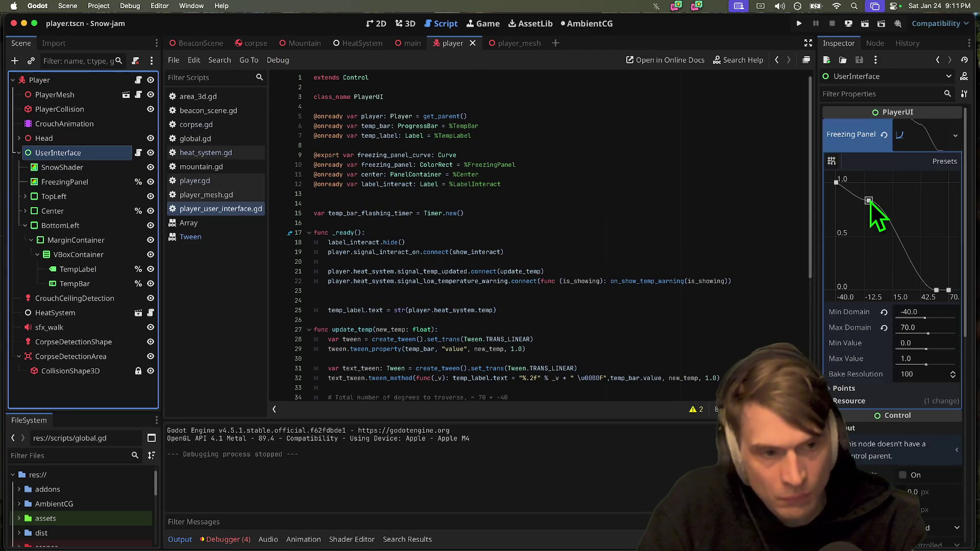
pyautogui.click(942, 160)
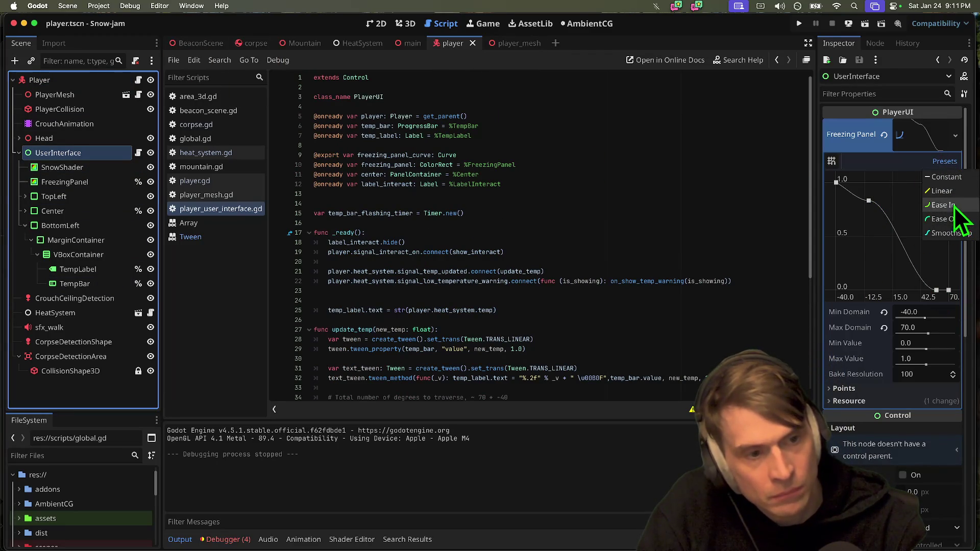
pyautogui.click(956, 223)
pyautogui.click(949, 162)
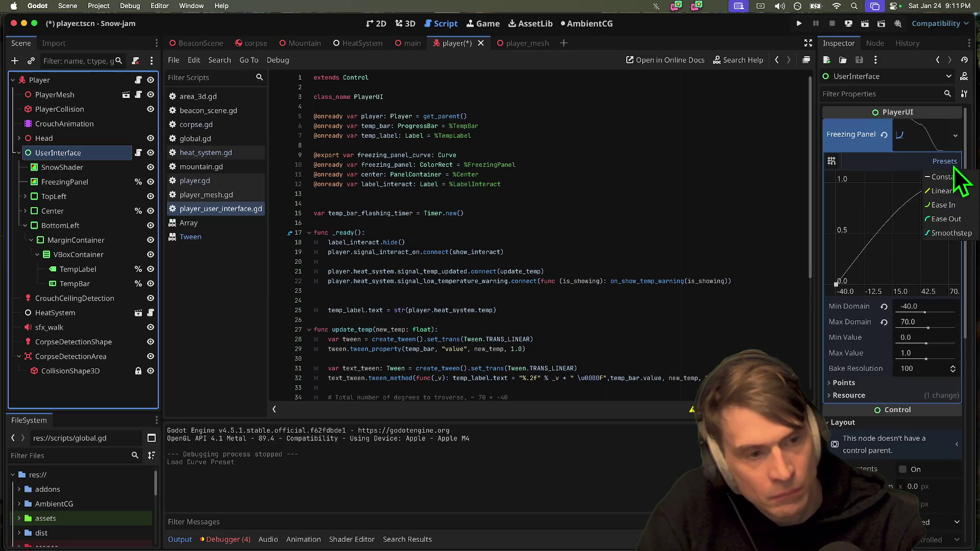
pyautogui.click(954, 206)
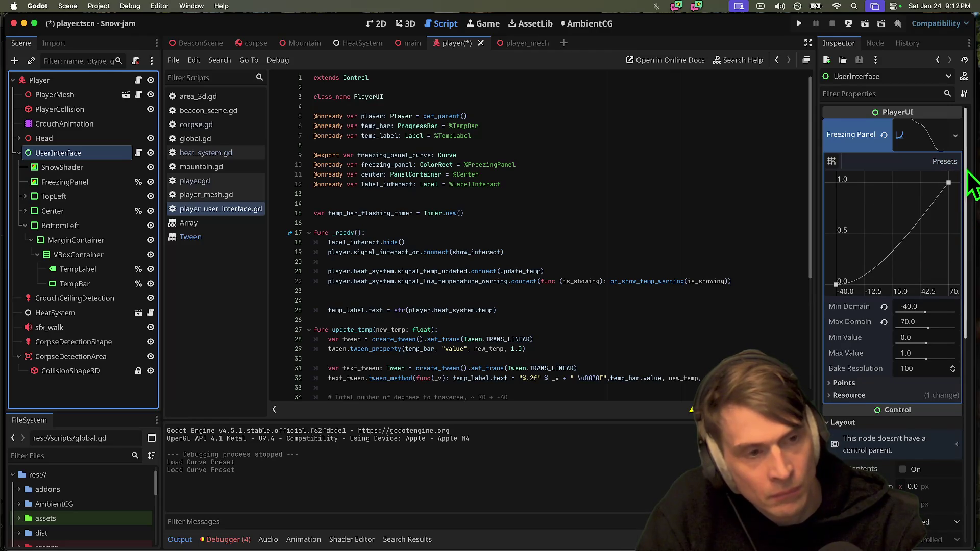
pyautogui.click(945, 161)
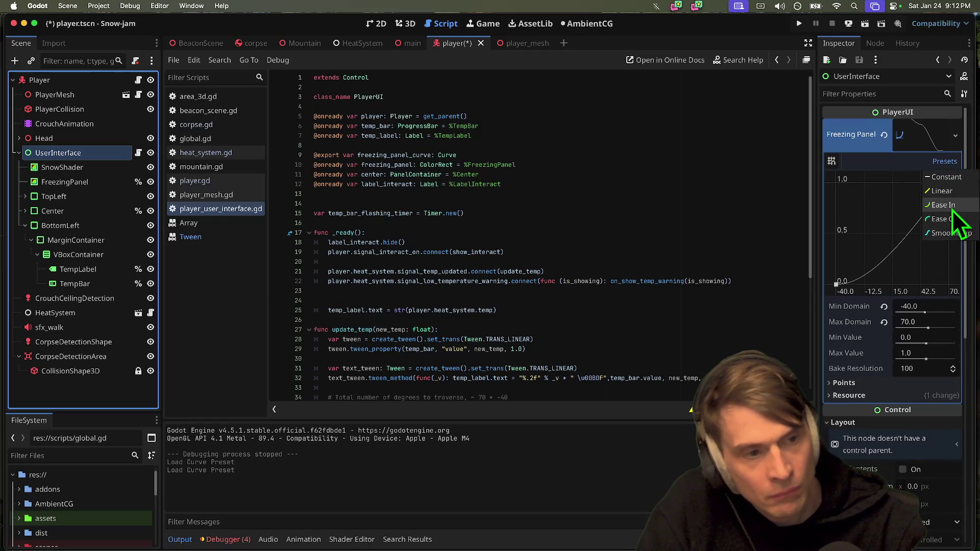
pyautogui.click(950, 179)
# Raise the curve's left point to 1.0, drop the right to 0, add a bend, and run.
pyautogui.moveTo(836, 233); pyautogui.dragTo(836, 183)
pyautogui.moveTo(949, 234); pyautogui.dragTo(948, 286)
pyautogui.moveTo(899, 238)
pyautogui.mouseDown()
pyautogui.moveTo(880, 263)
pyautogui.moveTo(886, 241)
pyautogui.moveTo(896, 264)
pyautogui.moveTo(874, 234)
pyautogui.moveTo(866, 256)
pyautogui.mouseUp()
pyautogui.press('super+b')
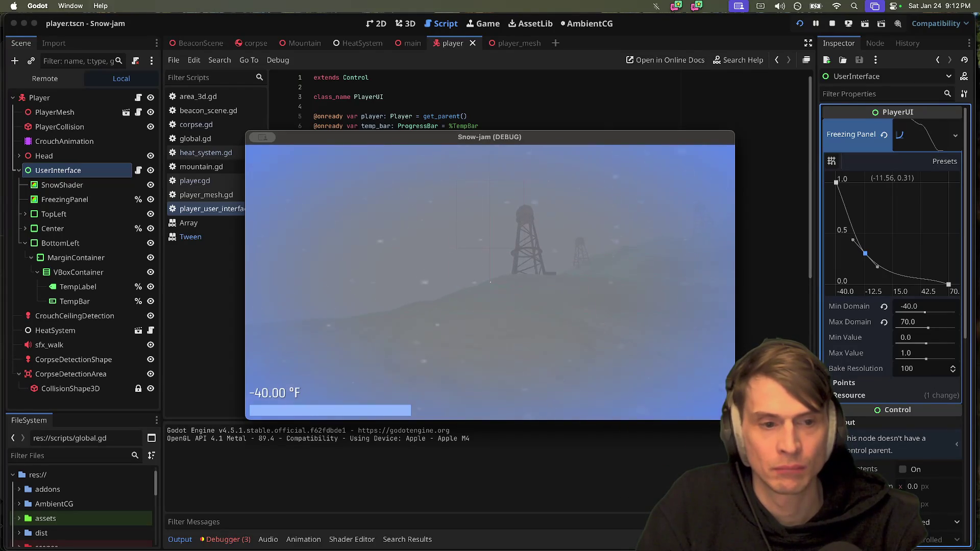
# Move the curve's bend point to about (39.82, 0.35), save, and playtest the result.
pyautogui.press('super+period')
pyautogui.moveTo(866, 254)
pyautogui.mouseDown()
pyautogui.moveTo(910, 274)
pyautogui.moveTo(929, 269)
pyautogui.moveTo(913, 277)
pyautogui.moveTo(901, 261)
pyautogui.moveTo(920, 250)
pyautogui.moveTo(921, 275)
pyautogui.moveTo(931, 268)
pyautogui.moveTo(918, 252)
pyautogui.mouseUp()
pyautogui.press('cmd+s')
pyautogui.press('super+b')
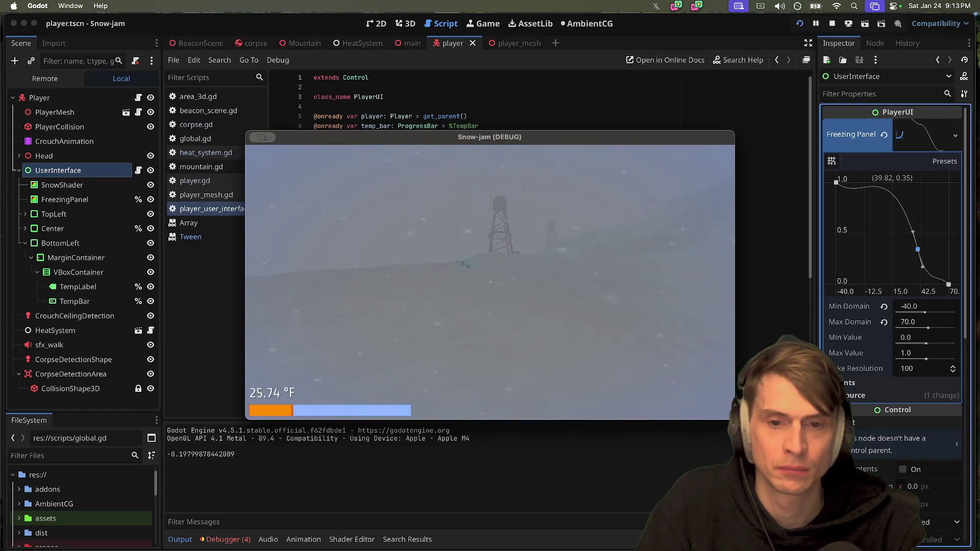
pyautogui.press('super+q')
pyautogui.scroll(-2, 669, 293)
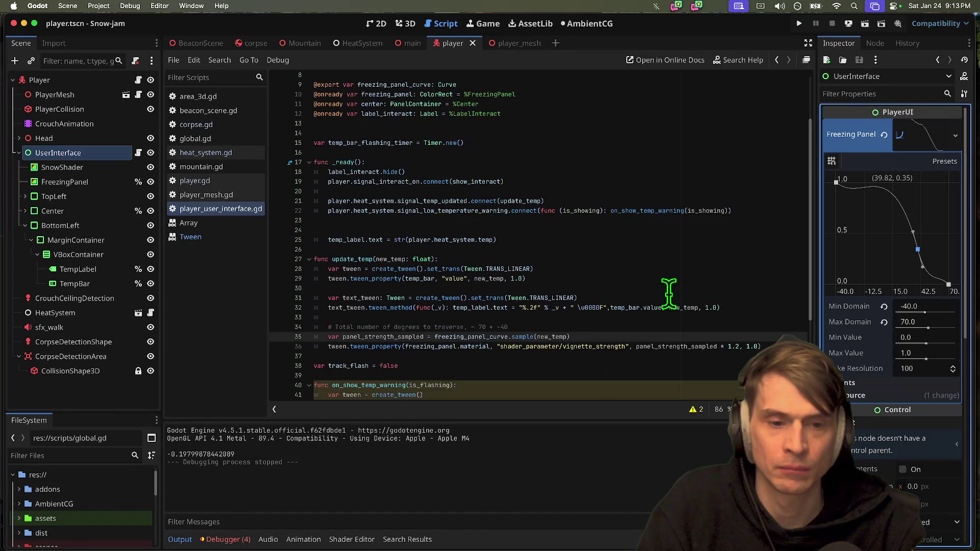
# Change the vignette tween duration on line 36 from 1.0 to 0.2 and run the game.
pyautogui.click(712, 308)
pyautogui.click(771, 345)
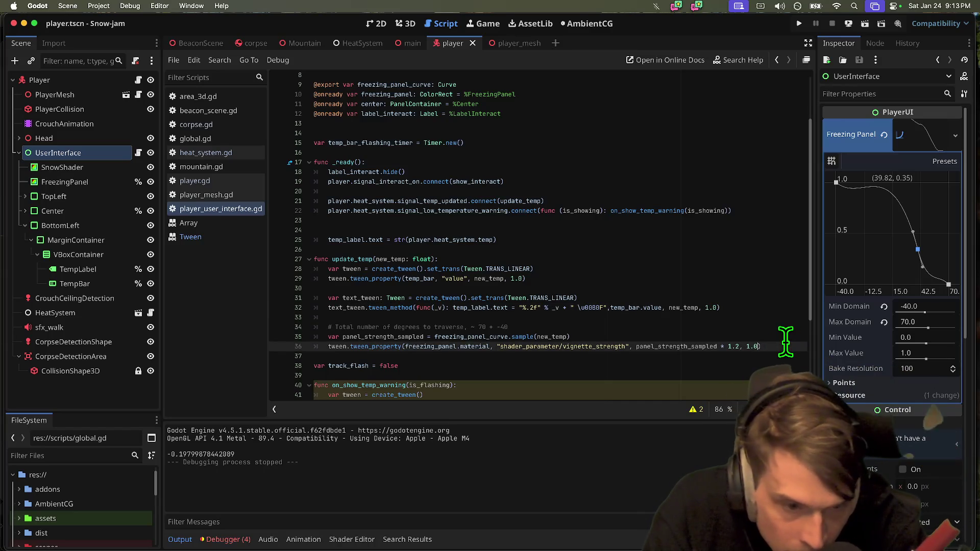
pyautogui.press('BackSpace')
pyautogui.press('BackSpace')
pyautogui.press('BackSpace')
pyautogui.write('0.')
pyautogui.press('Escape')
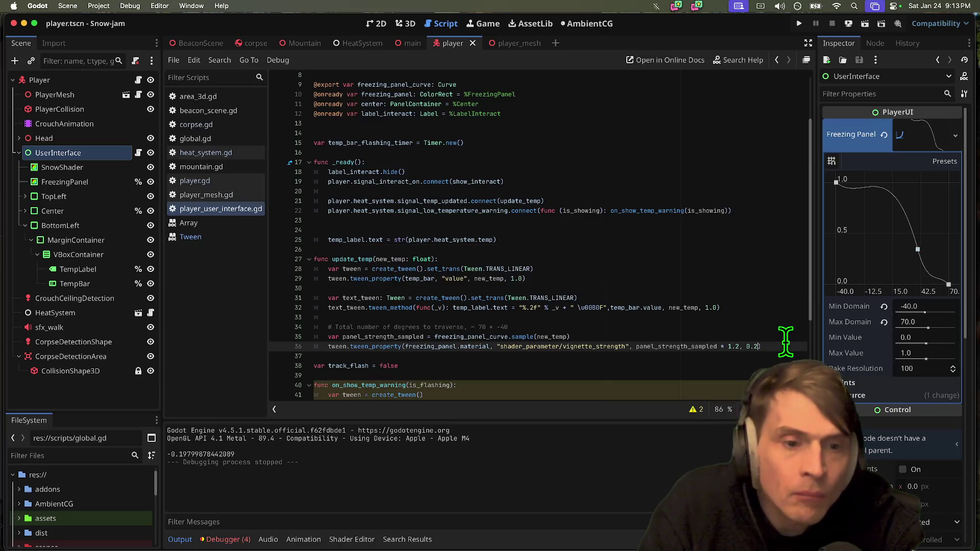
pyautogui.press('super+b')
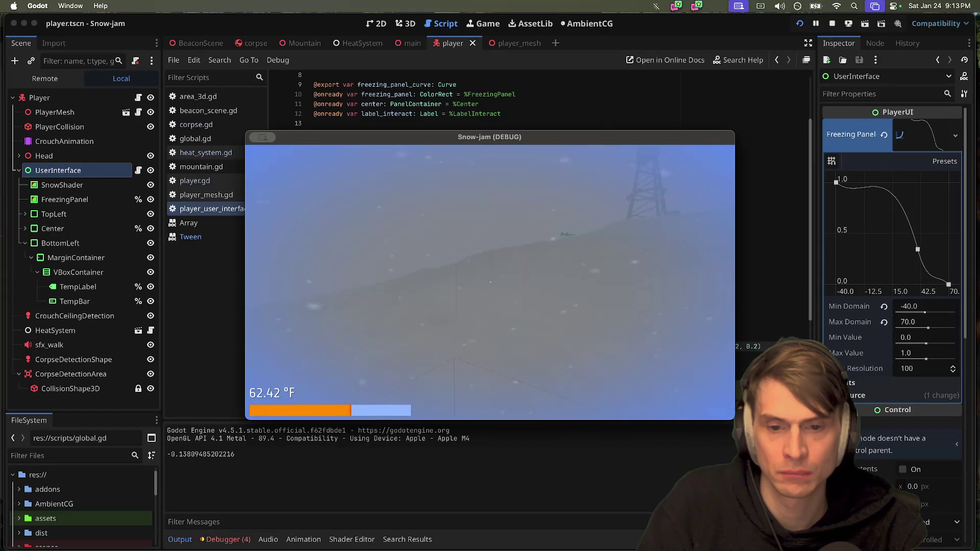
# Stop the game and delete the extra blank line in _ready.
pyautogui.press('super+q')
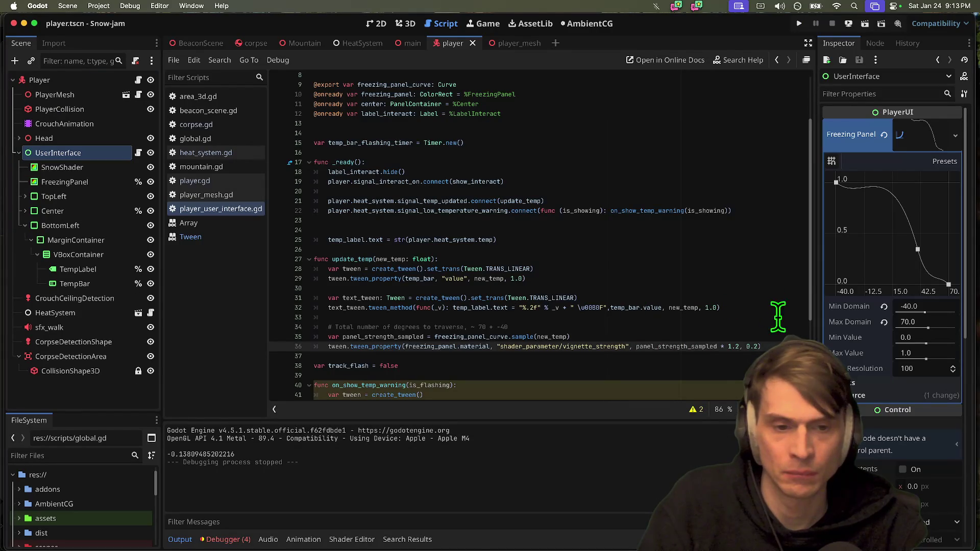
pyautogui.click(314, 356)
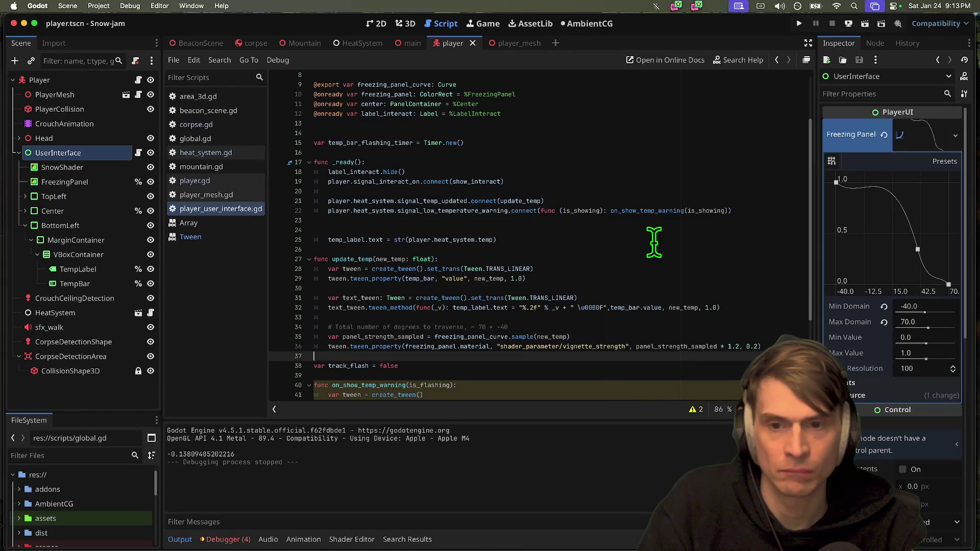
pyautogui.click(669, 225)
pyautogui.press('Delete')
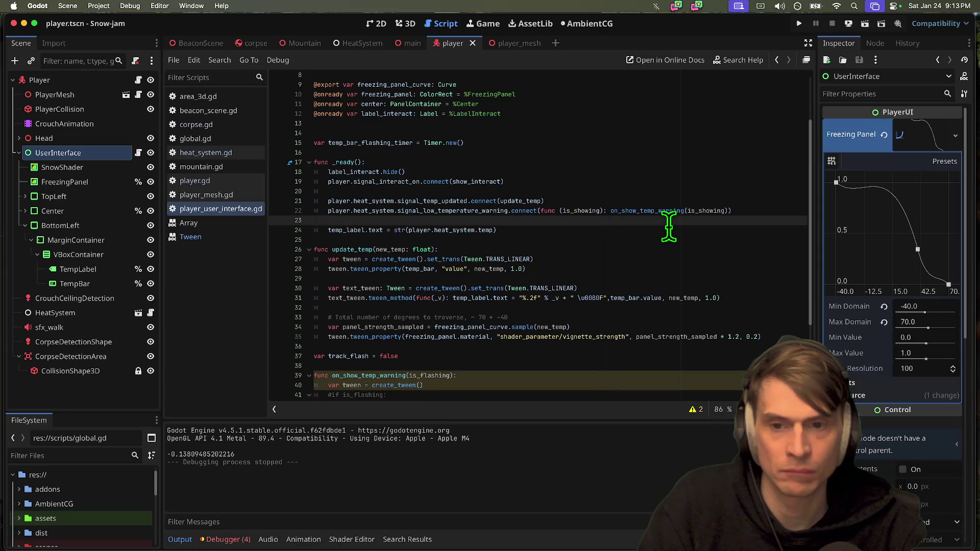
# Review uses of panel_strength_sampled, freezing_panel_curve, new_temp and update_temp in the script.
pyautogui.doubleClick(374, 327)
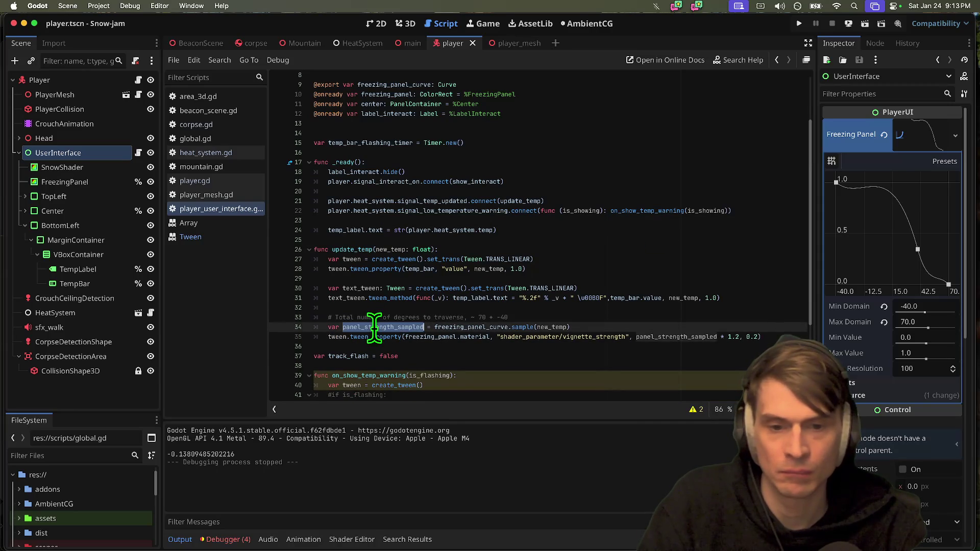
pyautogui.doubleClick(502, 327)
pyautogui.doubleClick(555, 327)
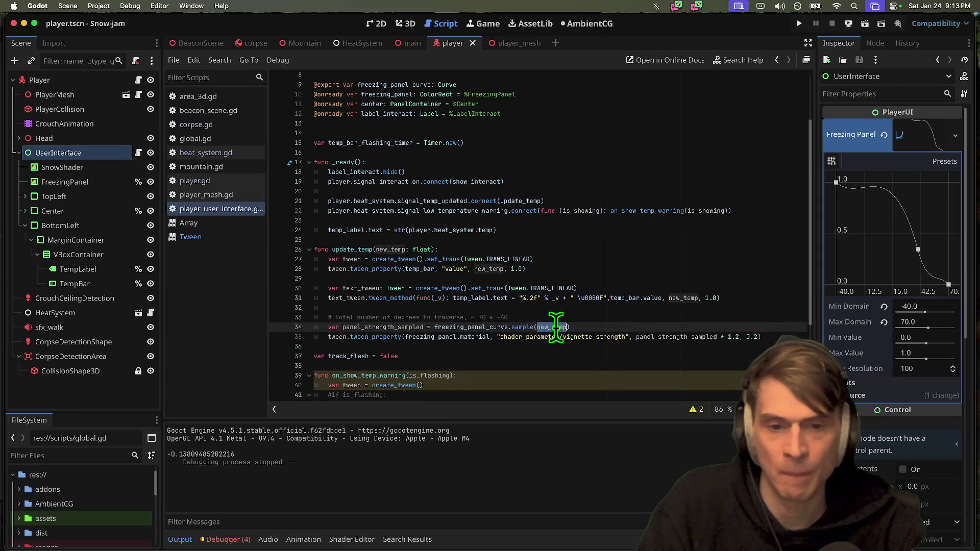
pyautogui.click(351, 250)
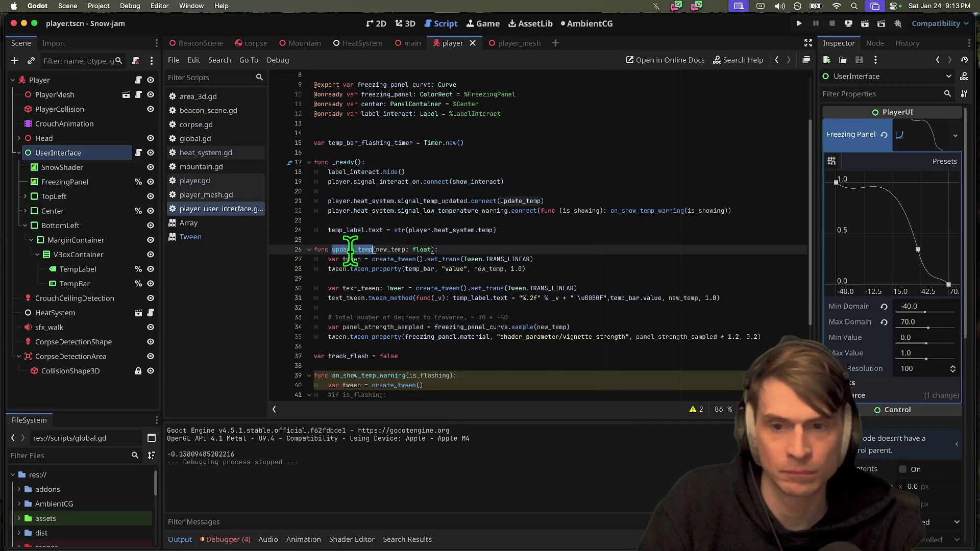
pyautogui.press('Up')
pyautogui.press('Up')
pyautogui.press('Up')
pyautogui.press('Home')
pyautogui.press('Down')
pyautogui.press('Down')
pyautogui.press('Down')
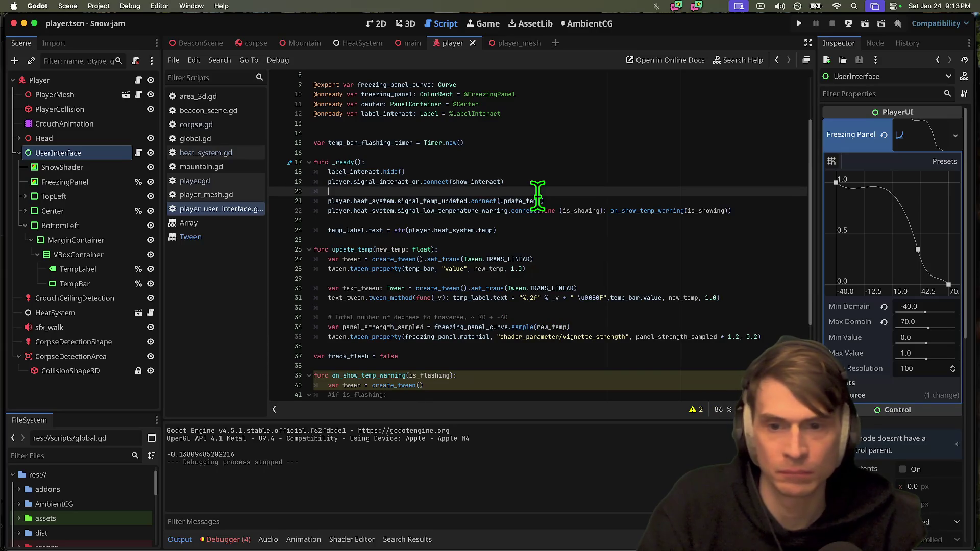
pyautogui.press('Up')
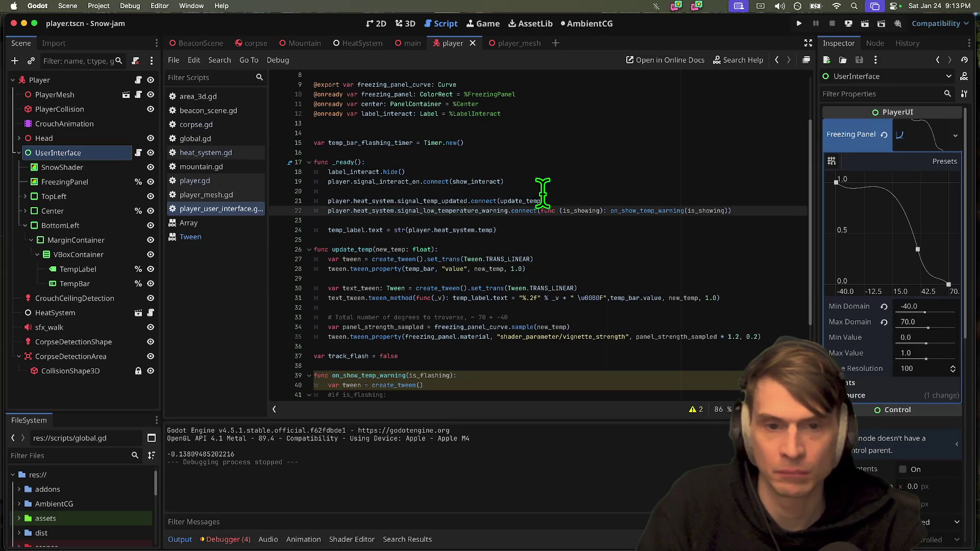
pyautogui.doubleClick(521, 200)
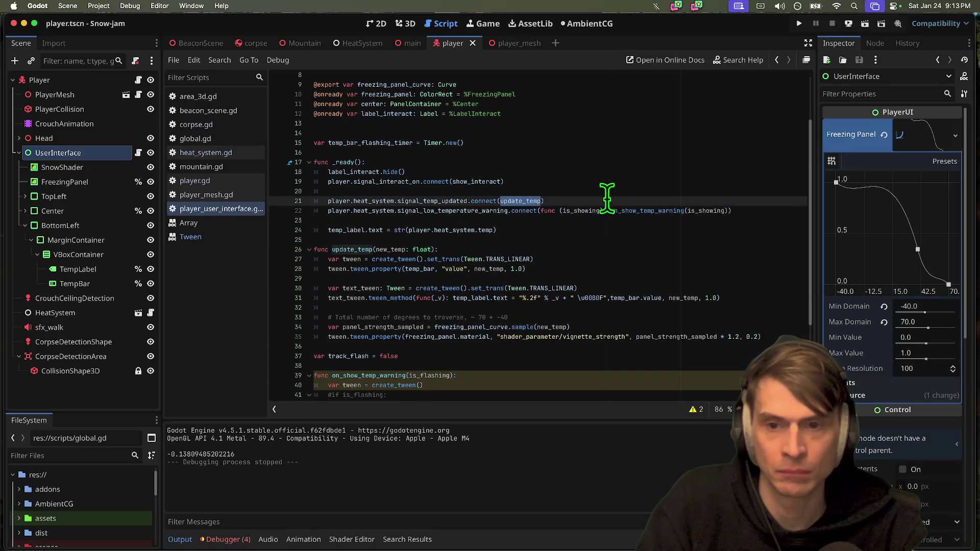
pyautogui.click(627, 191)
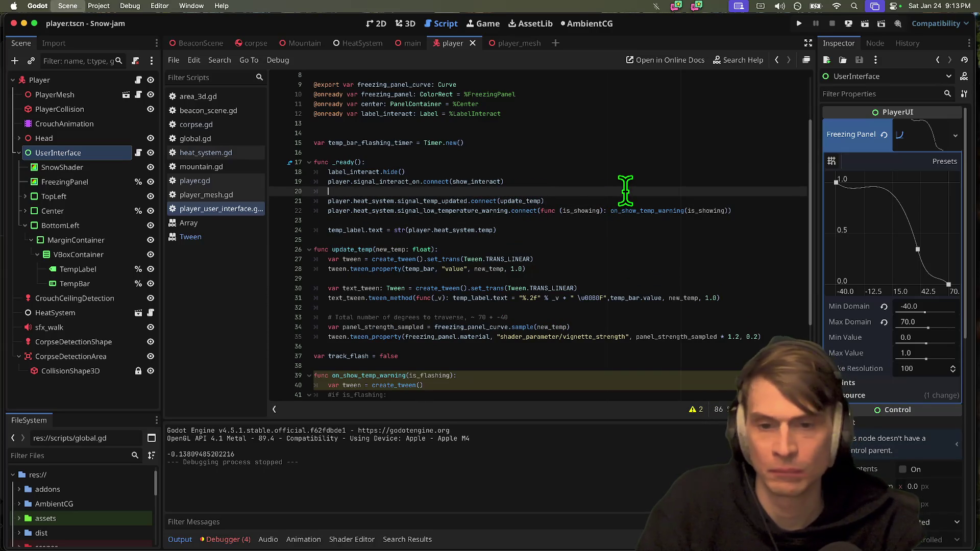
# Check the vignette tween's freezing_panel.material parameter, then return to the empty line 23 in _ready.
pyautogui.click(628, 327)
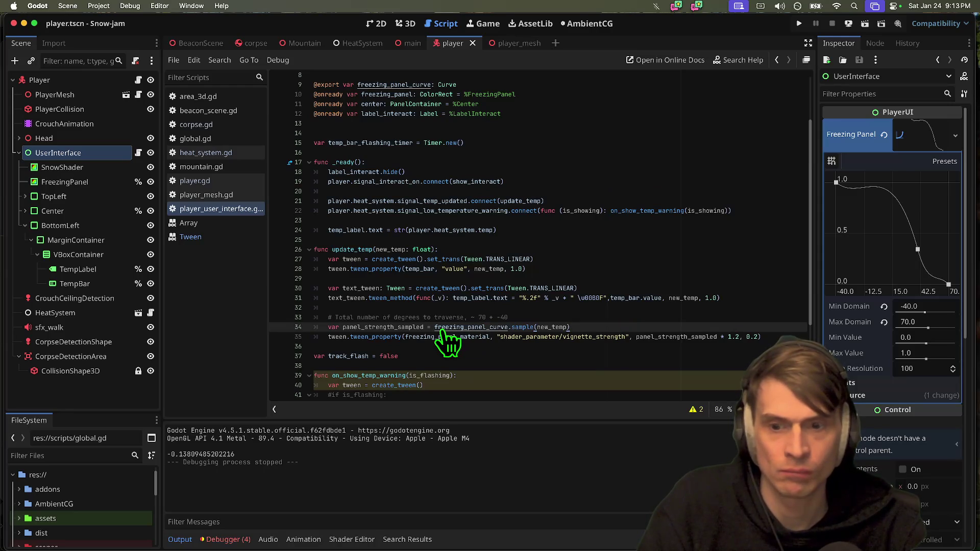
pyautogui.click(510, 336)
pyautogui.moveTo(510, 337); pyautogui.dragTo(591, 336)
pyautogui.moveTo(443, 337); pyautogui.dragTo(475, 337)
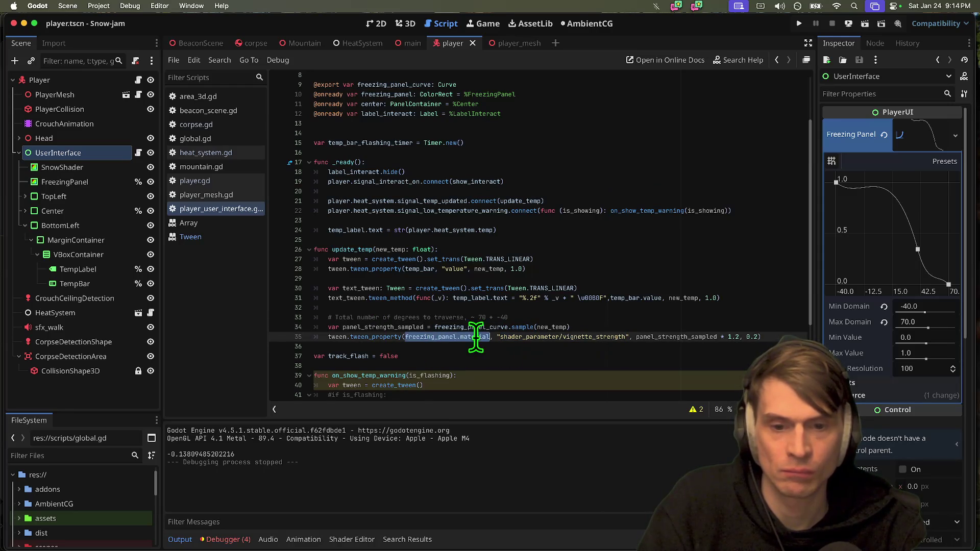
pyautogui.click(606, 229)
pyautogui.press('Up')
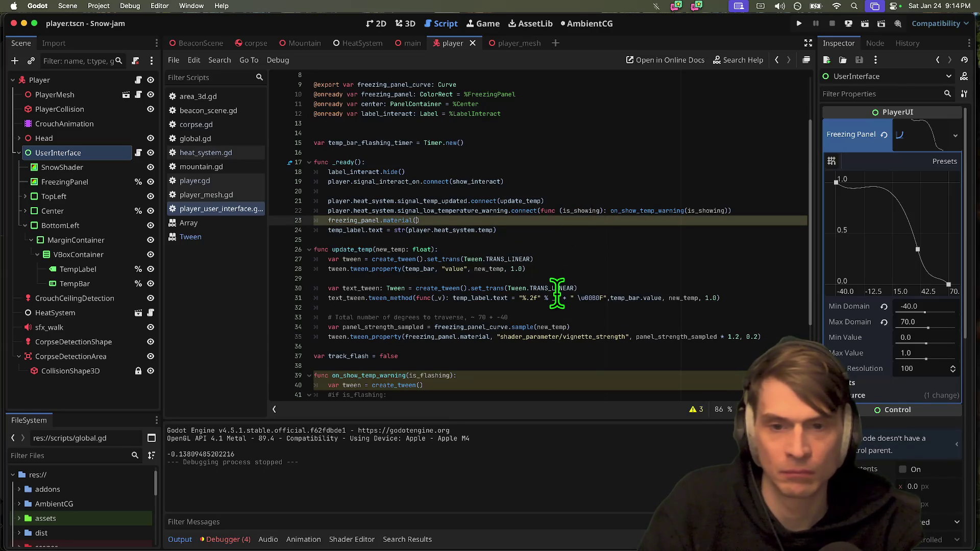
# Put the key "shader_parameter/vignette_strength", copied from line 35, inside freezing_panel.material[].
pyautogui.write('"')
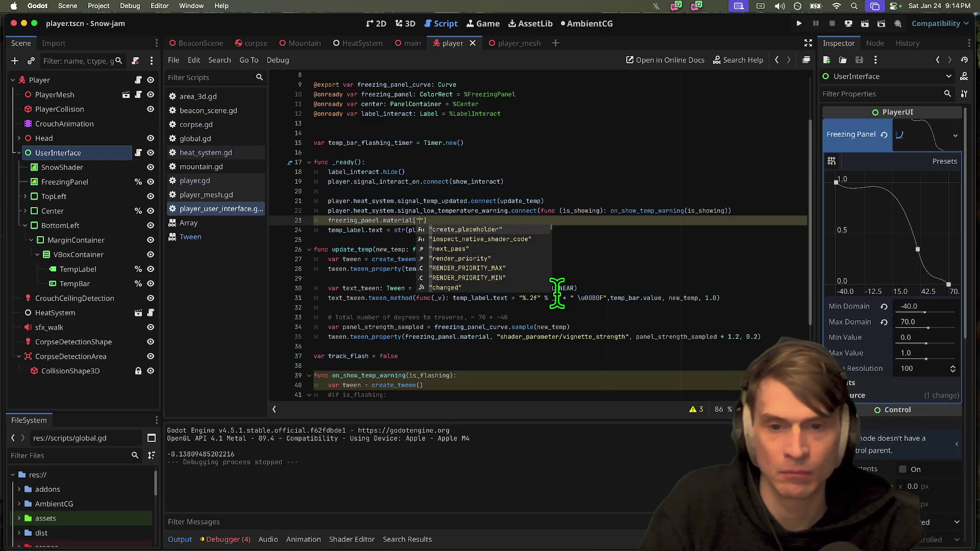
pyautogui.write('shader/')
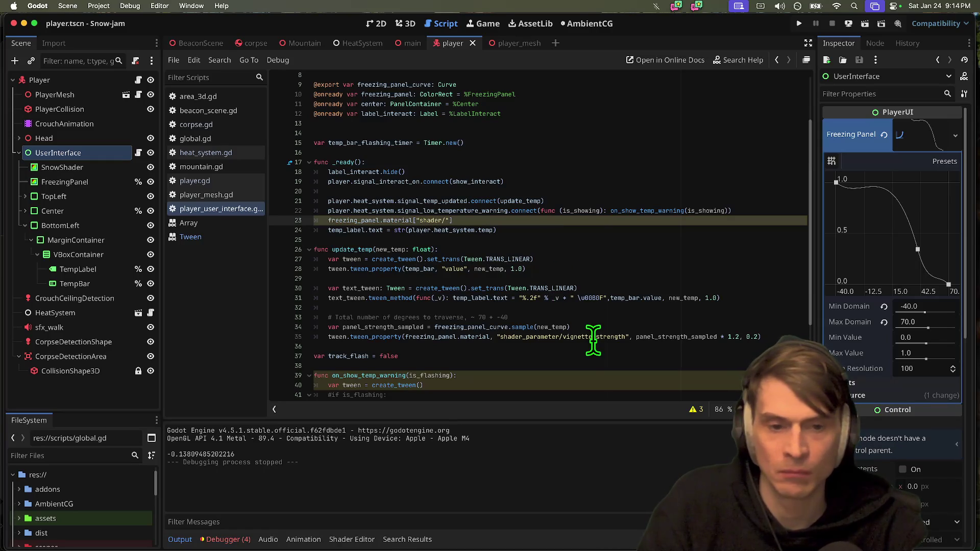
pyautogui.doubleClick(593, 339)
pyautogui.moveTo(586, 339); pyautogui.dragTo(505, 339)
pyautogui.click(486, 220)
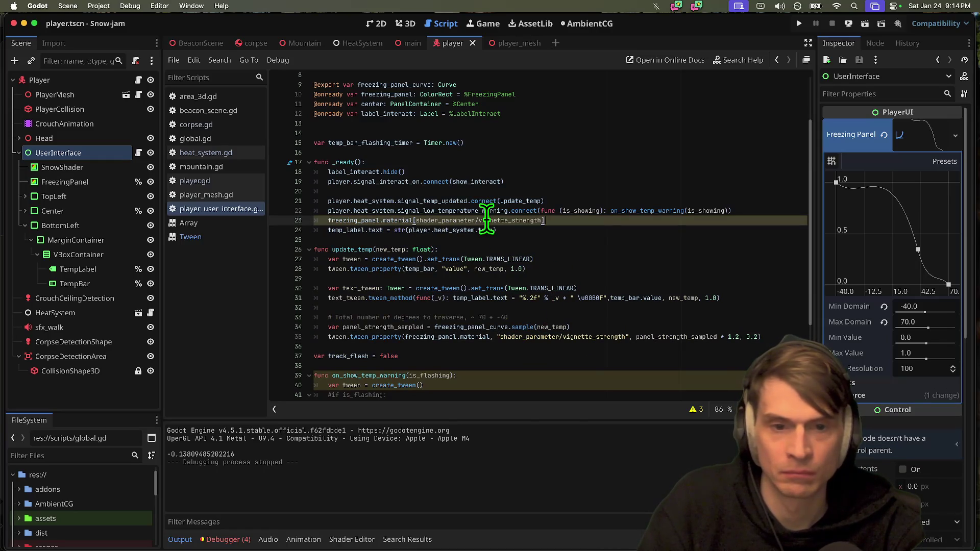
pyautogui.write('"')
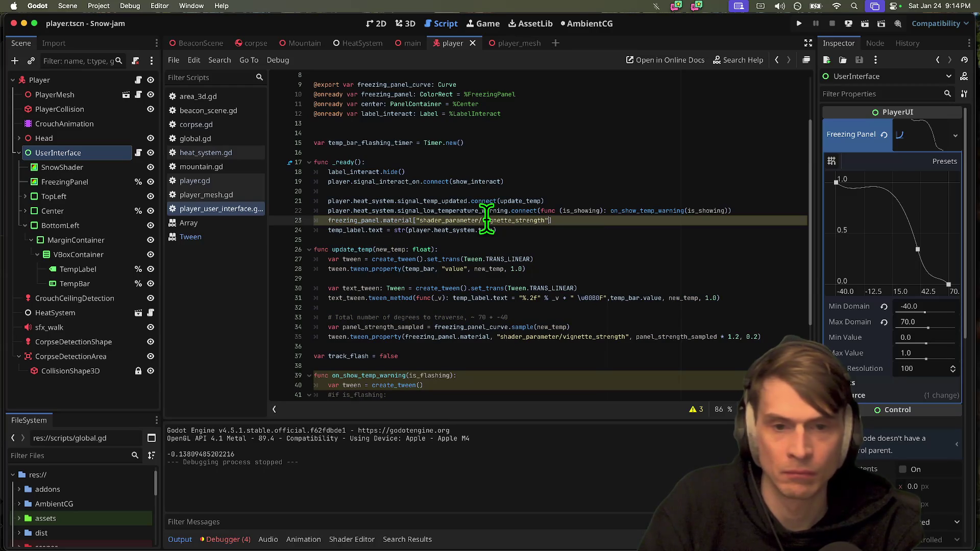
pyautogui.write(' ]')
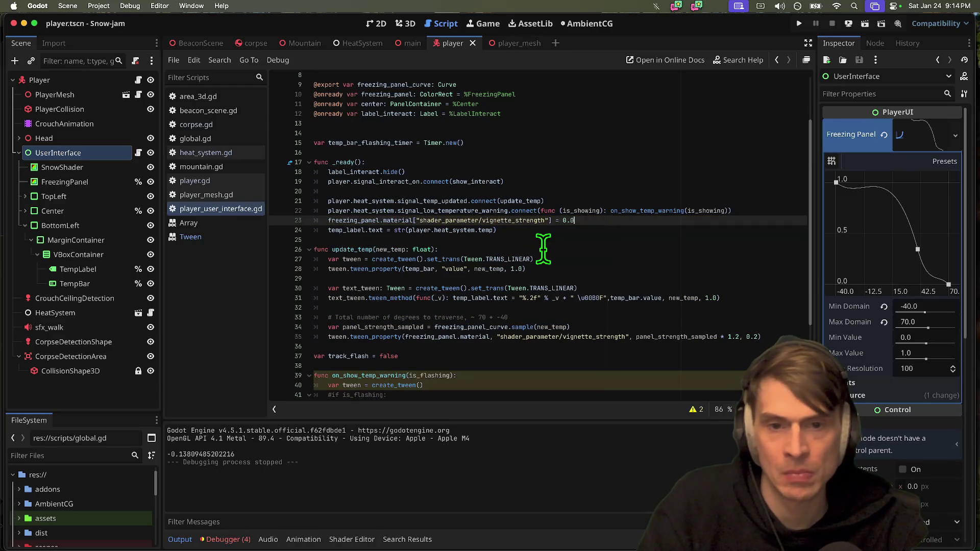
# Playtest the vignette_strength = 0.0 startup reset, then return to the editor's Debugger panel.
pyautogui.press('super+b')
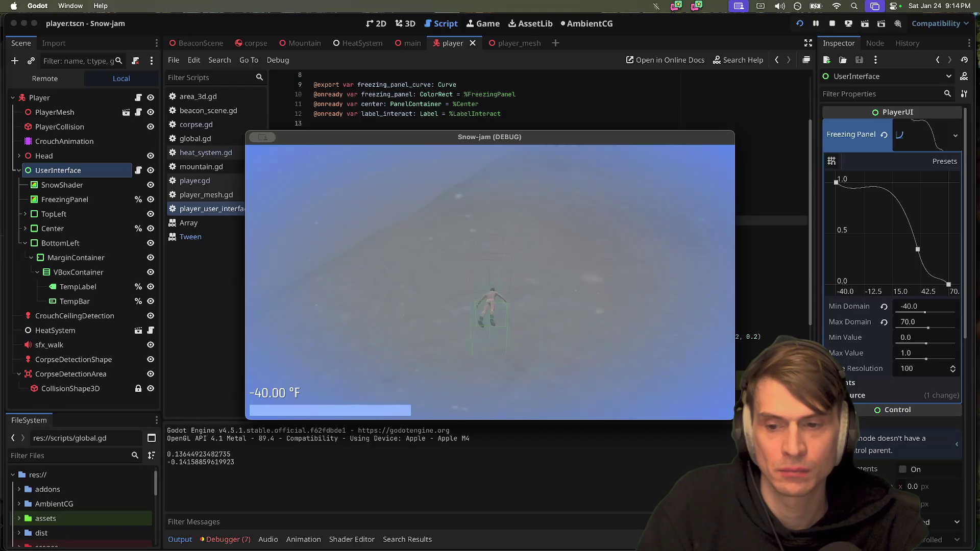
pyautogui.press('F8')
pyautogui.click(224, 540)
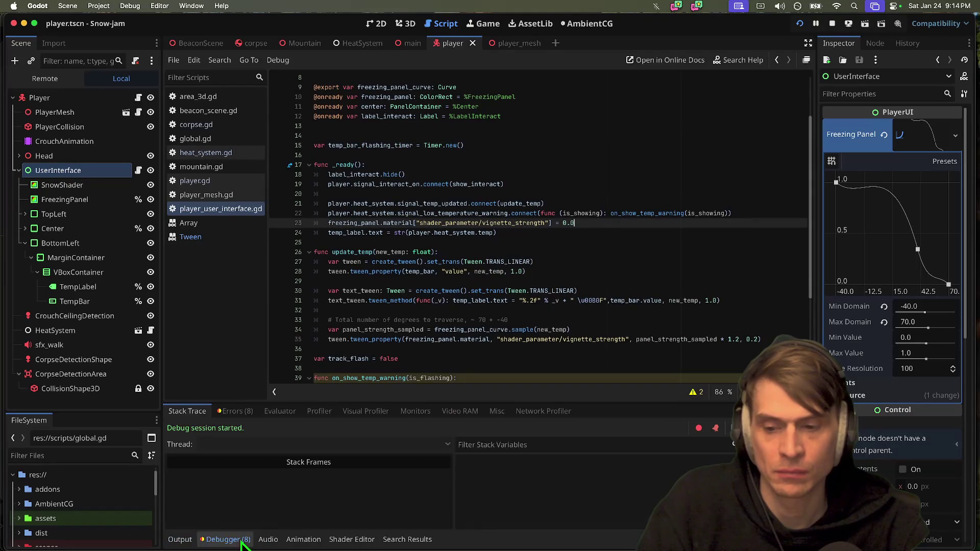
# Inspect the "Tween started with no Tweeners" error in the Errors list, then stop the game.
pyautogui.click(236, 412)
pyautogui.click(339, 493)
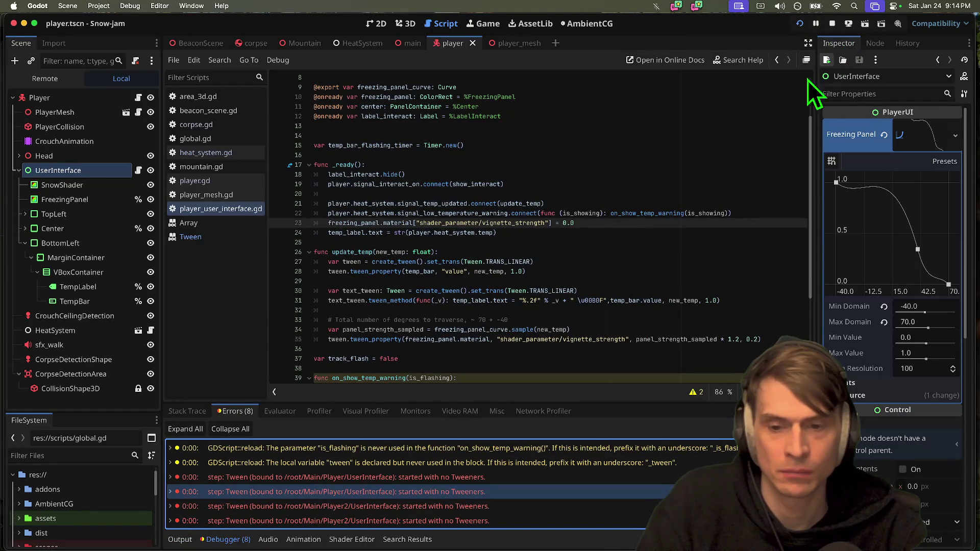
pyautogui.scroll(-3, 639, 245)
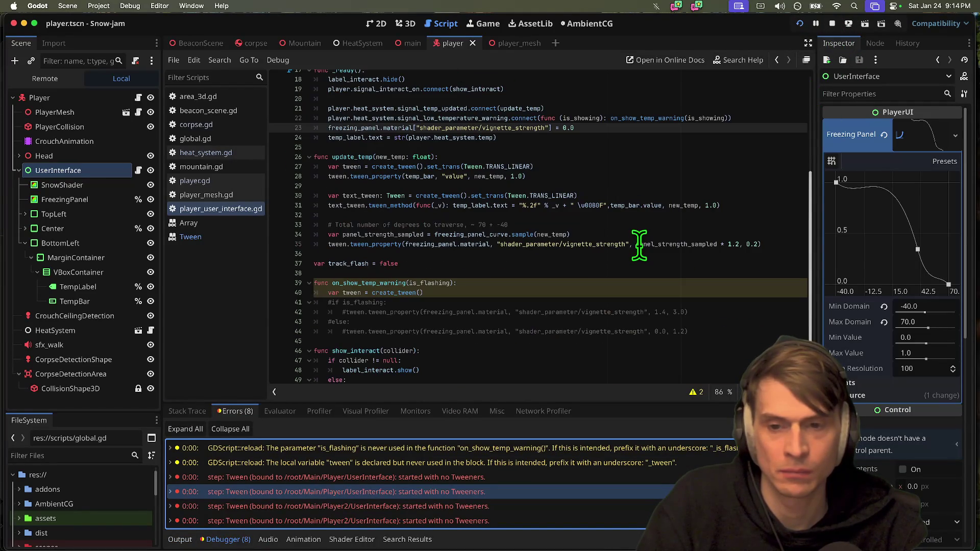
pyautogui.click(839, 28)
# Copy the commented 1.4, 3.0 vignette tween line below create_tween and uncomment it.
pyautogui.click(703, 301)
pyautogui.press('Home')
pyautogui.press('Return')
pyautogui.press('Return')
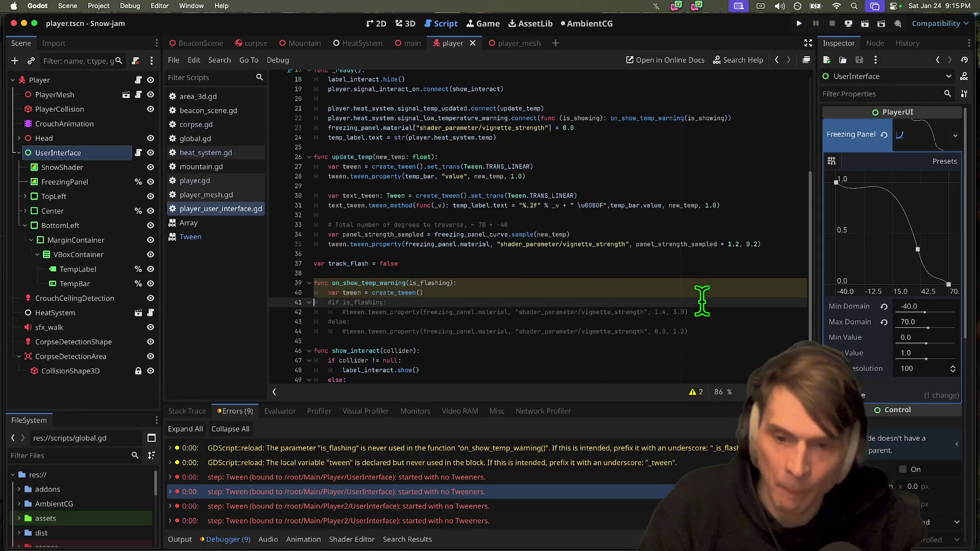
pyautogui.press('Down')
pyautogui.hotkey('shift', 'Down')
pyautogui.hotkey('ctrl', 'c')
pyautogui.click(414, 302)
pyautogui.hotkey('ctrl', 'v')
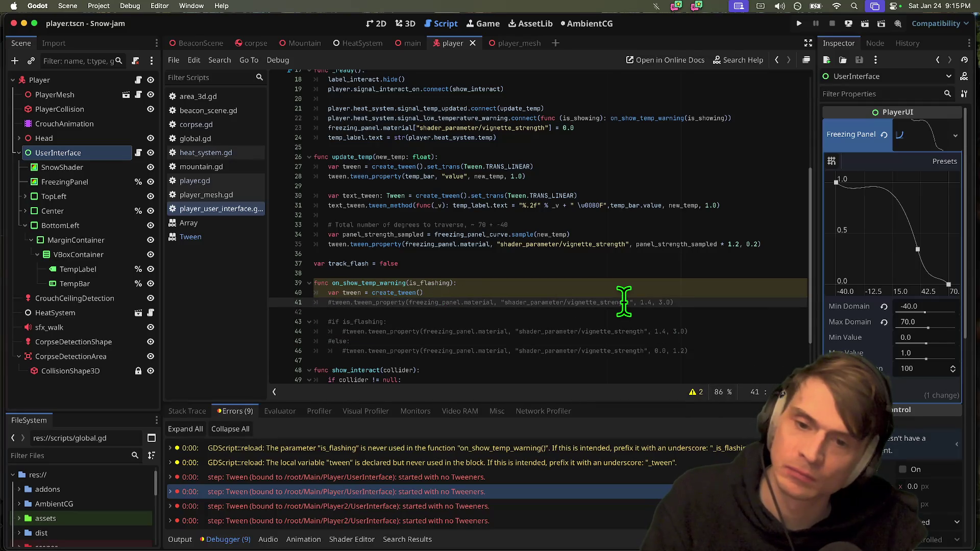
pyautogui.hotkey('ctrl', 'k')
pyautogui.hotkey('shift', 'Tab')
pyautogui.press('Down')
pyautogui.click(679, 302)
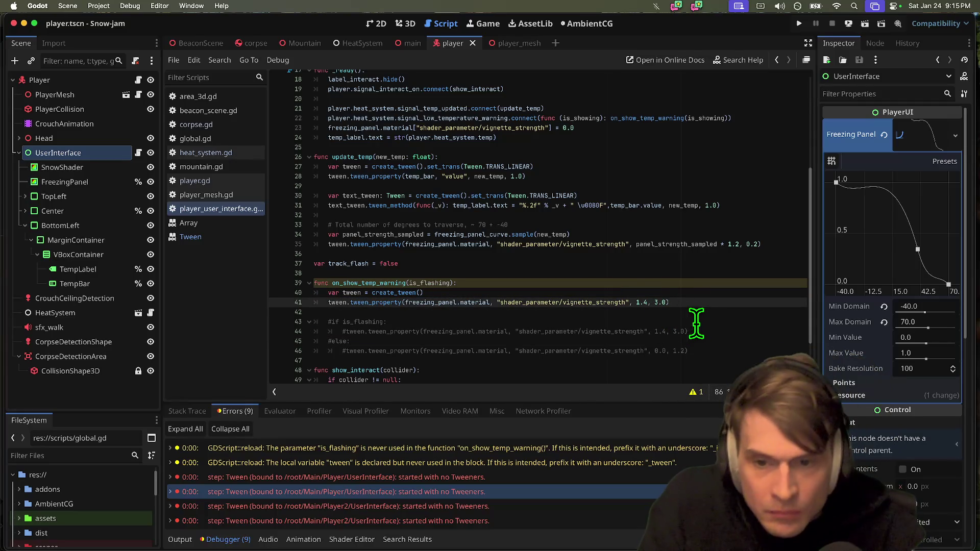
# Delete that tween line again and start a new indented line below create_tween.
pyautogui.scroll(-2, 658, 286)
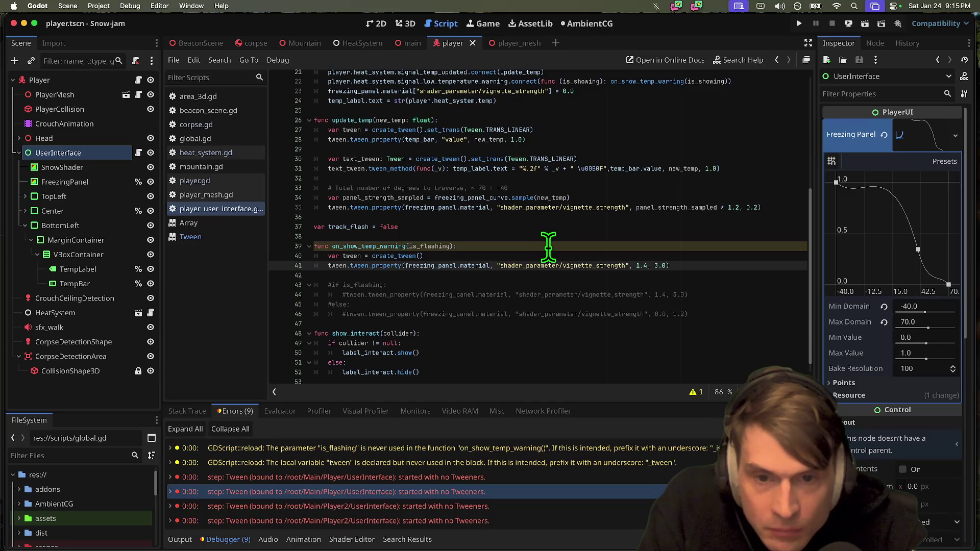
pyautogui.click(498, 254)
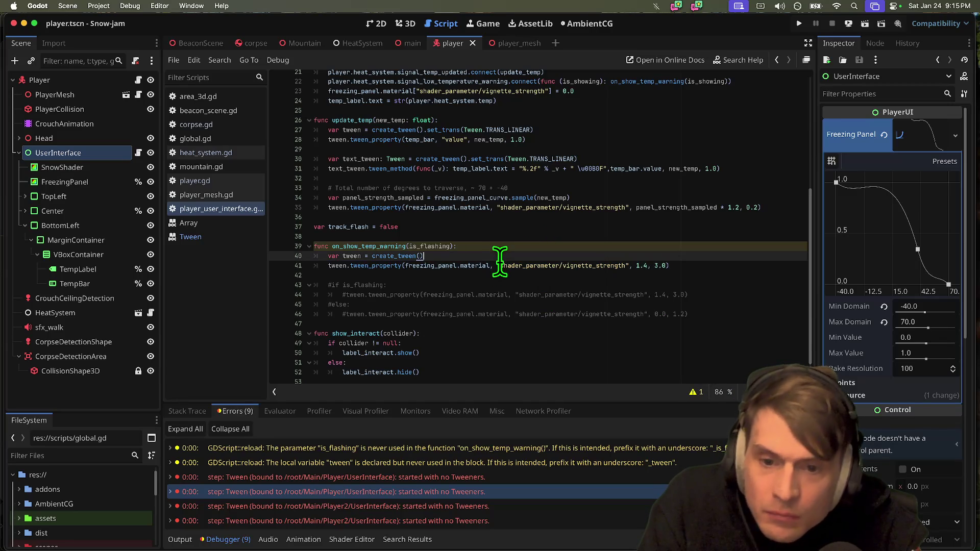
pyautogui.click(507, 265)
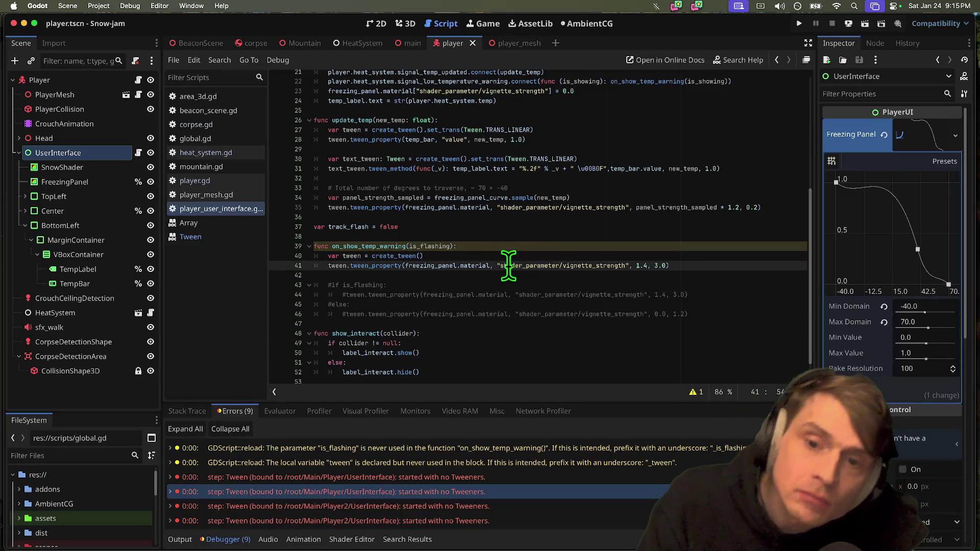
pyautogui.tripleClick(507, 266)
pyautogui.press('BackSpace')
pyautogui.press('Return')
pyautogui.write('if is_')
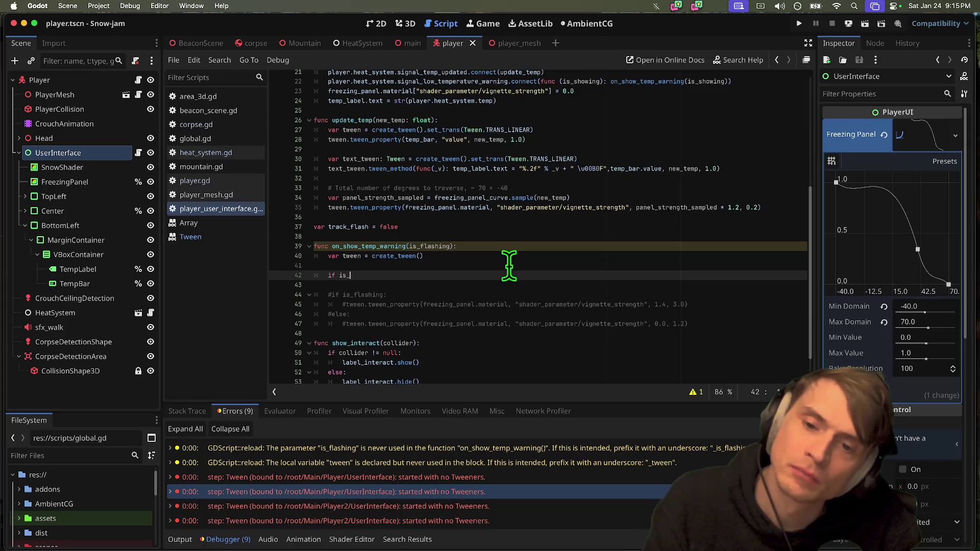
# Write the is_flashing check and a temp_bar.modulate.a = 0.0 assignment for the else branch.
pyautogui.write('flashing:')
pyautogui.press('Return')
pyautogui.scroll(-2, 509, 265)
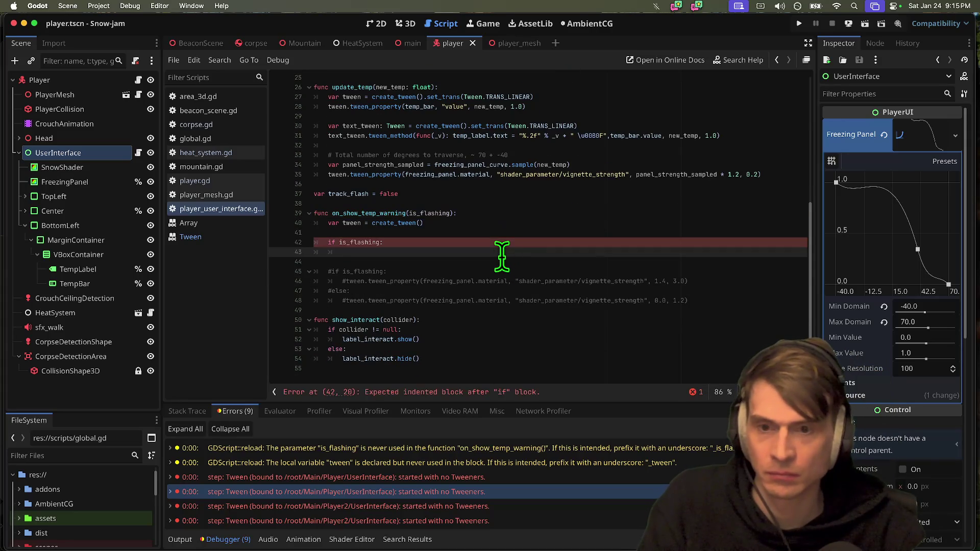
pyautogui.write('t')
pyautogui.press('BackSpace')
pyautogui.press('super+Tab')
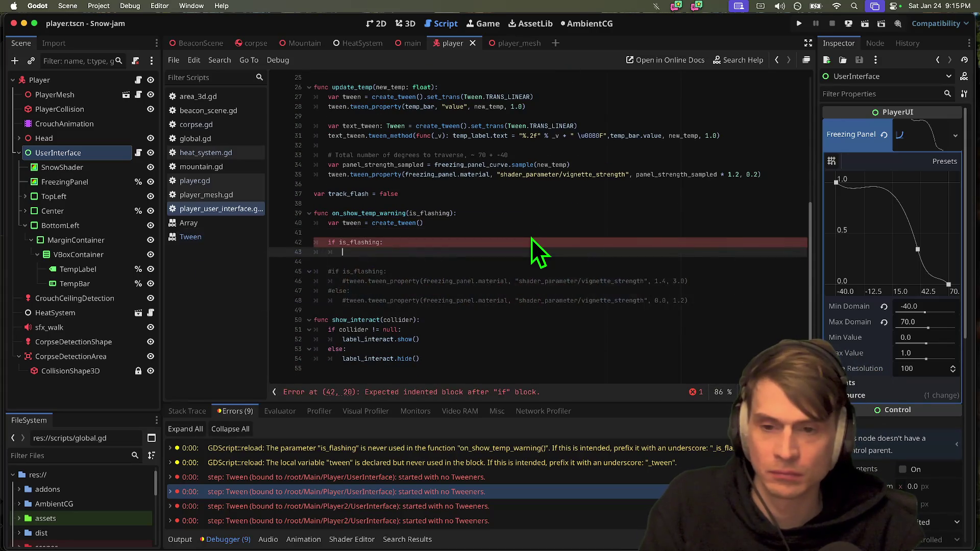
pyautogui.write('temp_bar.mo')
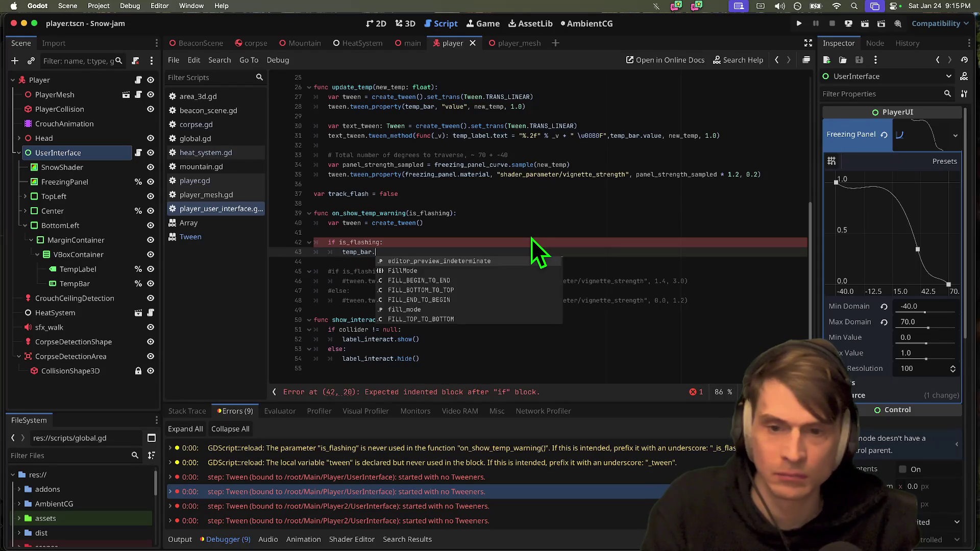
pyautogui.press('BackSpace')
pyautogui.press('BackSpace')
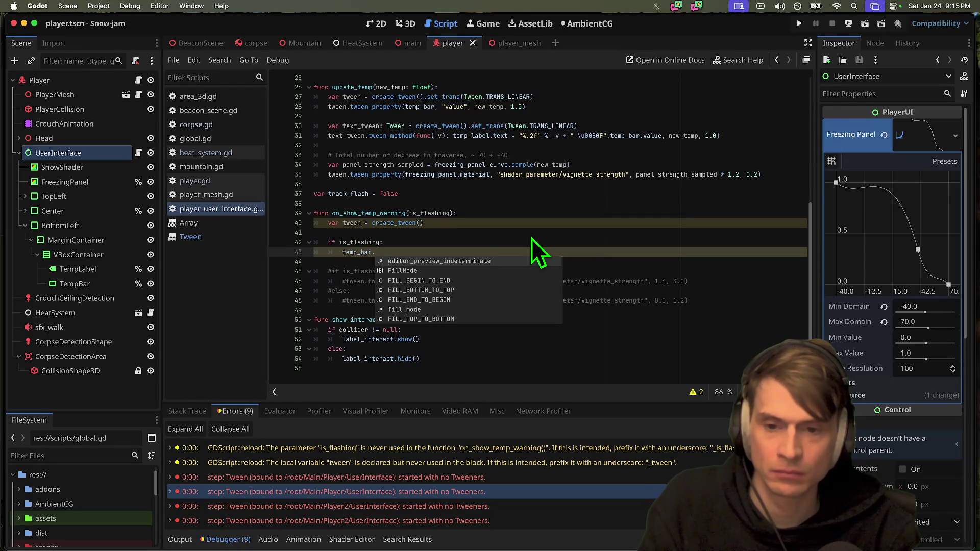
pyautogui.write('modul')
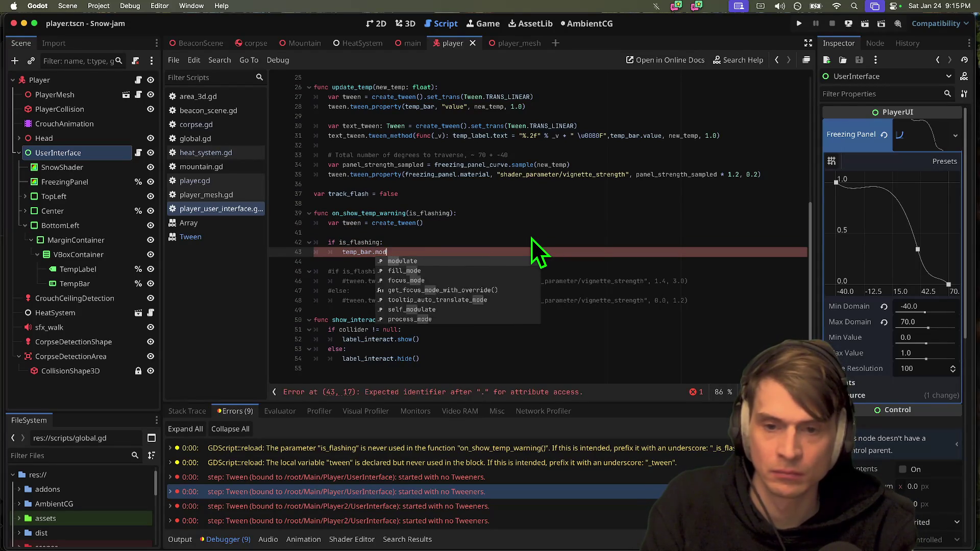
pyautogui.press('Return')
pyautogui.write('.a = 0.0')
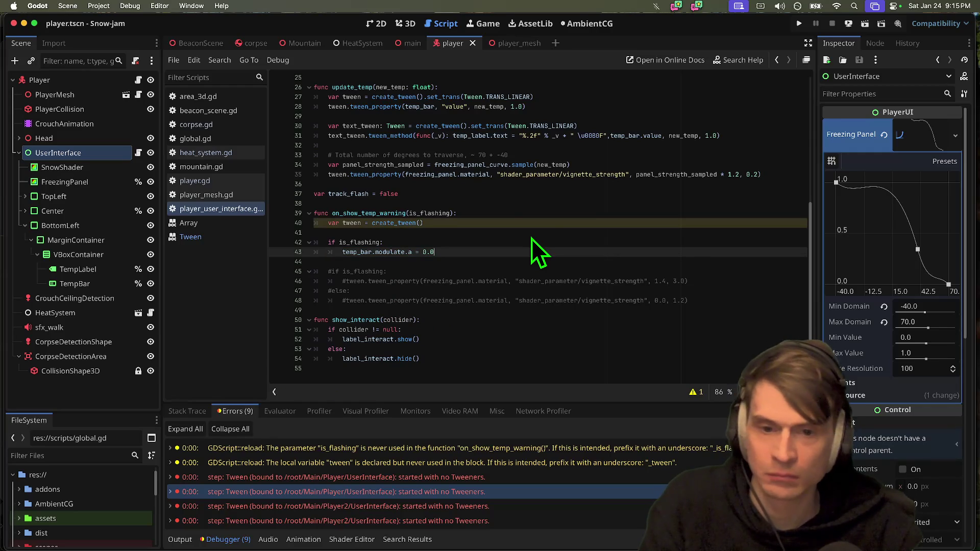
# Paste the vignette_strength 1.4, 3.0 tween call under if is_flashing and tidy the blank lines.
pyautogui.click(515, 273)
pyautogui.click(379, 281)
pyautogui.tripleClick(379, 281)
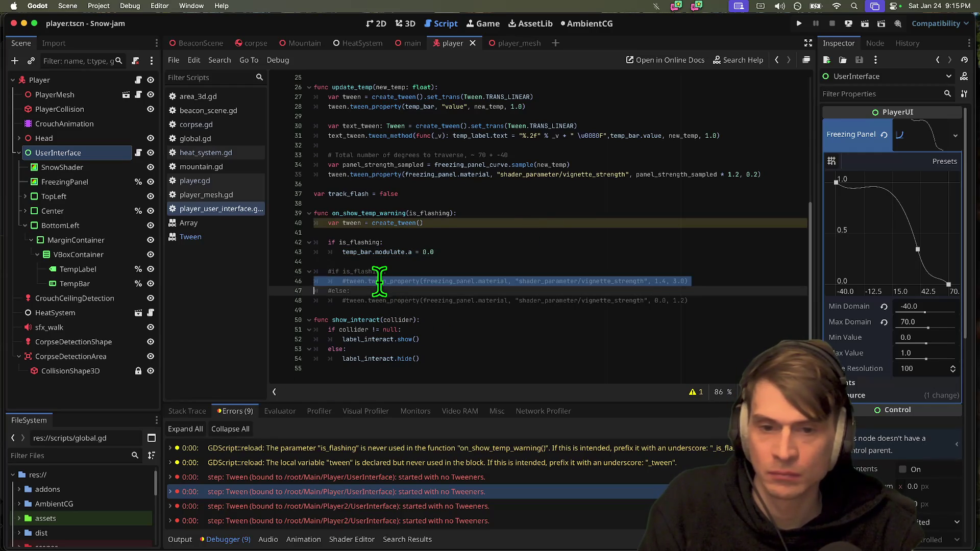
pyautogui.click(497, 236)
pyautogui.press('Return')
pyautogui.hotkey('alt', 'Down')
pyautogui.press('Return')
pyautogui.press('Up')
pyautogui.press('super+v')
pyautogui.press('Delete')
pyautogui.press('Delete')
pyautogui.press('Return')
pyautogui.press('Up')
pyautogui.press('Down')
pyautogui.press('Down')
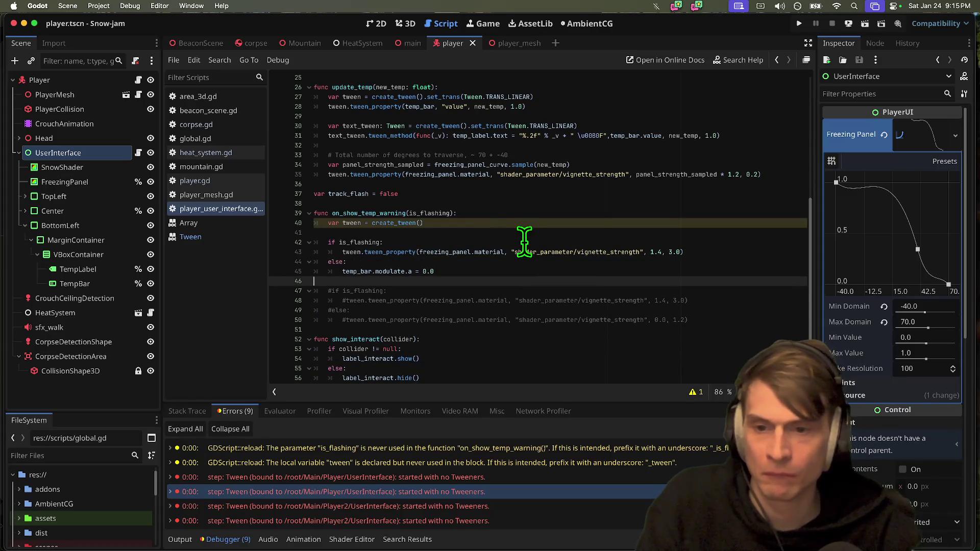
pyautogui.click(705, 253)
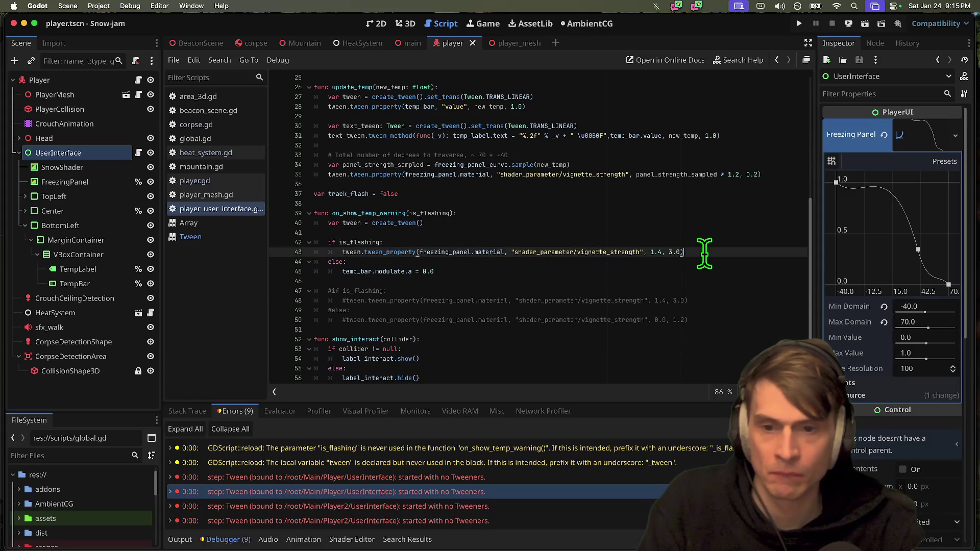
# Replace the tween's freezing_panel.material target with temp_bar.modulate copied from the else branch.
pyautogui.click(598, 275)
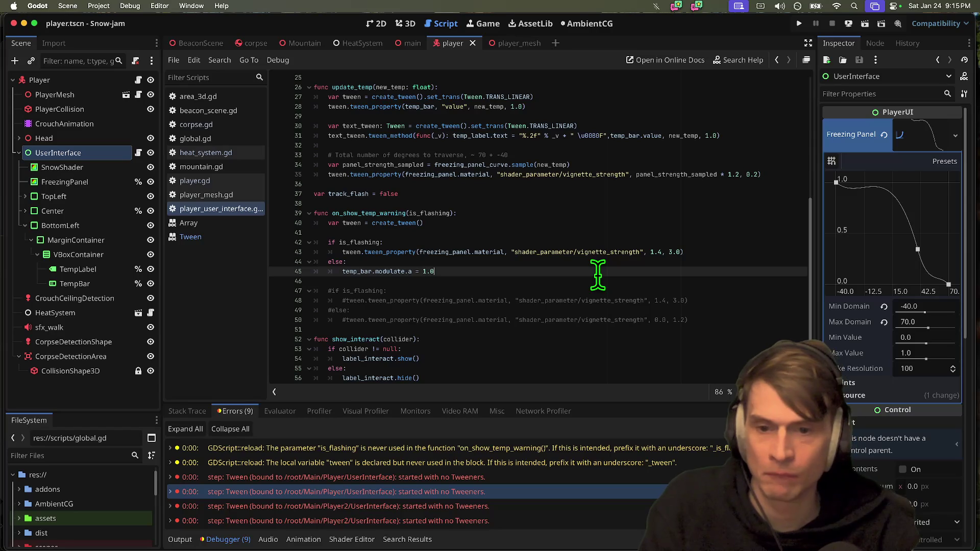
pyautogui.doubleClick(452, 251)
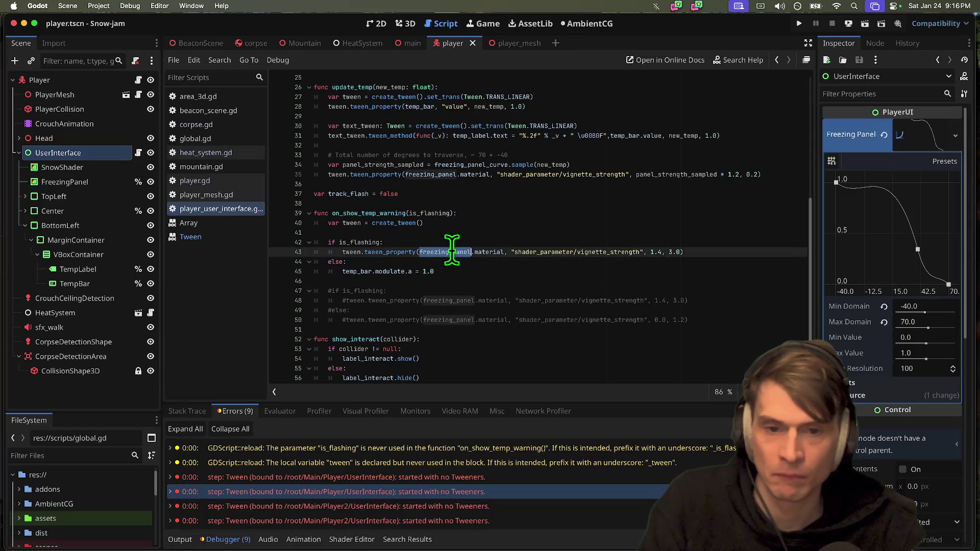
pyautogui.moveTo(406, 271); pyautogui.dragTo(342, 271)
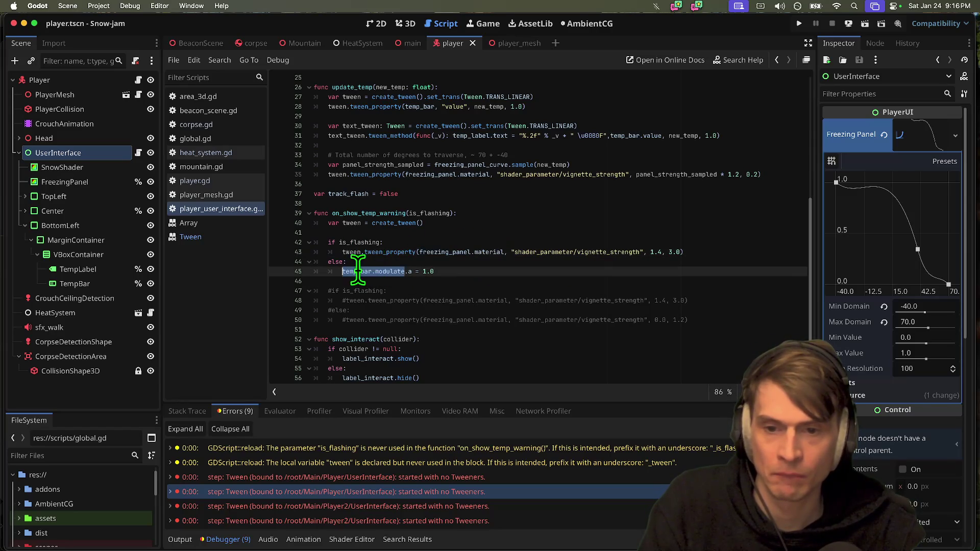
pyautogui.hotkey('ctrl', 'c')
pyautogui.moveTo(417, 252); pyautogui.dragTo(488, 252)
pyautogui.hotkey('ctrl', 'v')
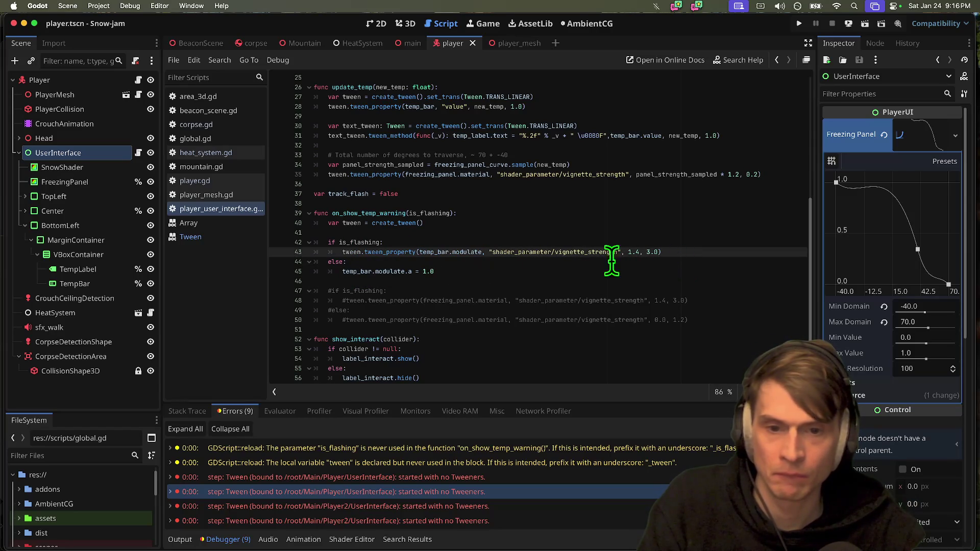
# Change the tweened property from the vignette_strength path to 'modulate.a'.
pyautogui.doubleClick(562, 252)
pyautogui.press('Left')
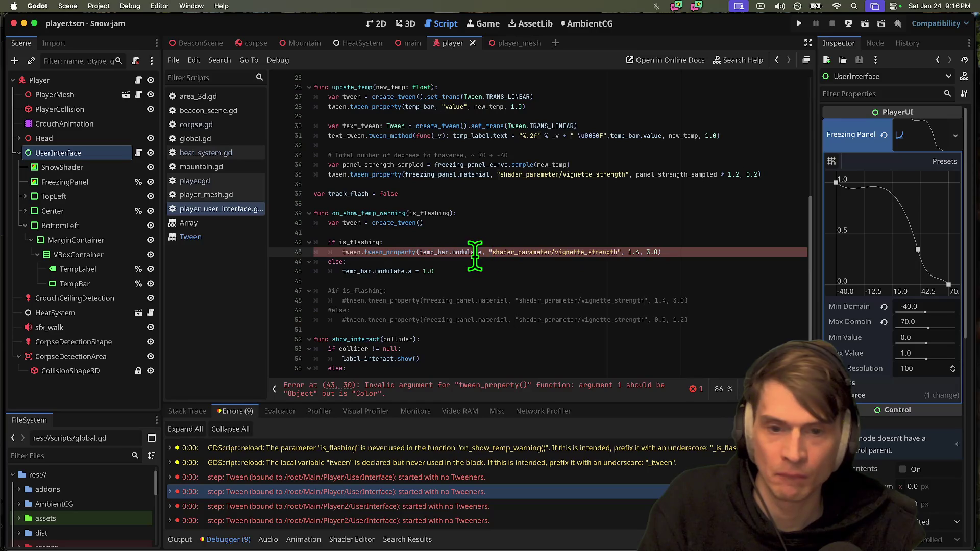
pyautogui.press('Left')
pyautogui.press('Left')
pyautogui.hotkey('ctrl', 'BackSpace')
pyautogui.press('BackSpace')
pyautogui.press('Right')
pyautogui.press('Right')
pyautogui.press('Right')
pyautogui.hotkey('ctrl', 'shift', 'Right')
pyautogui.hotkey('ctrl', 'shift', 'Right')
pyautogui.hotkey('ctrl', 'shift', 'Right')
pyautogui.write('modulate.')
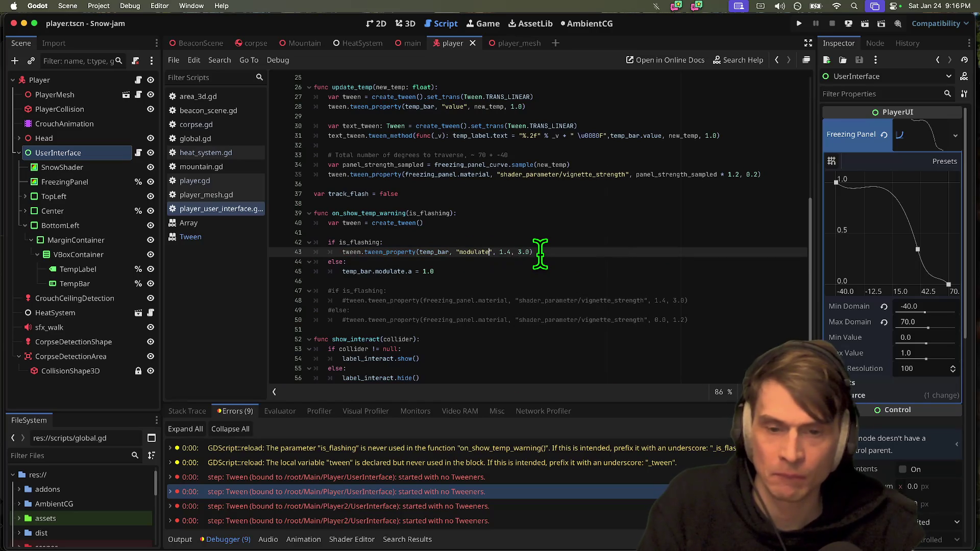
pyautogui.write('a')
# Make the tween fade alpha to 0.1 over 0.5 seconds, starting from(1.0).
pyautogui.press('Right')
pyautogui.press('Right')
pyautogui.press('Right')
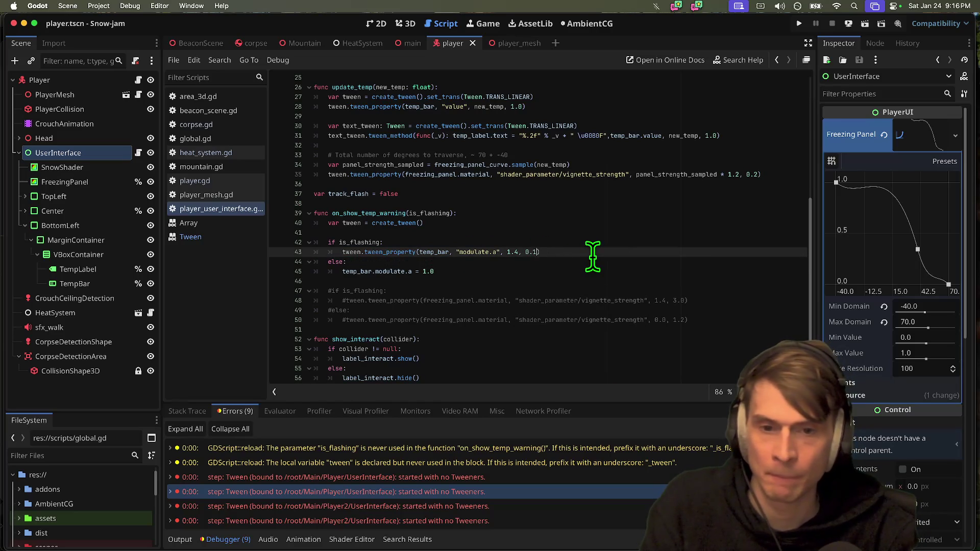
pyautogui.press('BackSpace')
pyautogui.write('5')
pyautogui.write('.0')
pyautogui.press('End')
pyautogui.write('r')
pyautogui.press('Return')
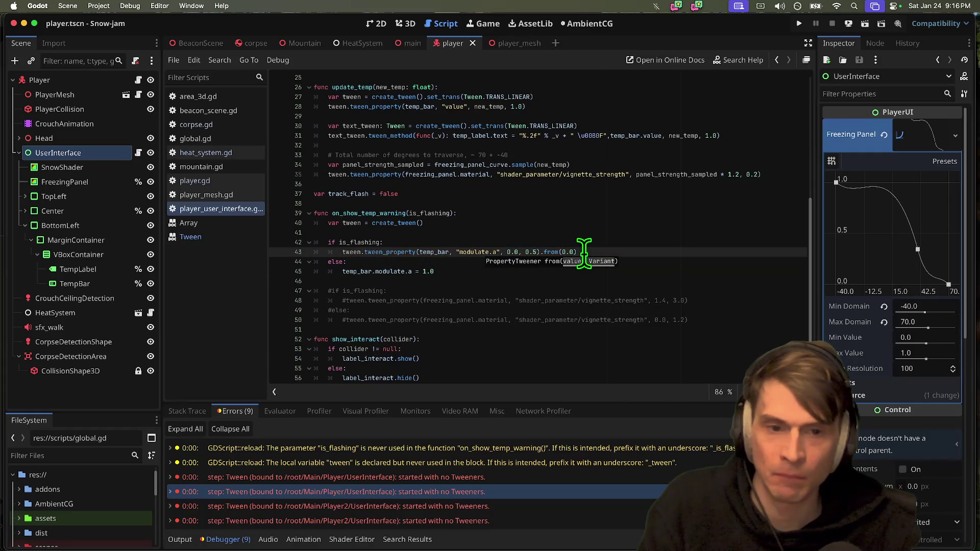
pyautogui.press('BackSpace')
pyautogui.click(519, 251)
pyautogui.press('BackSpace')
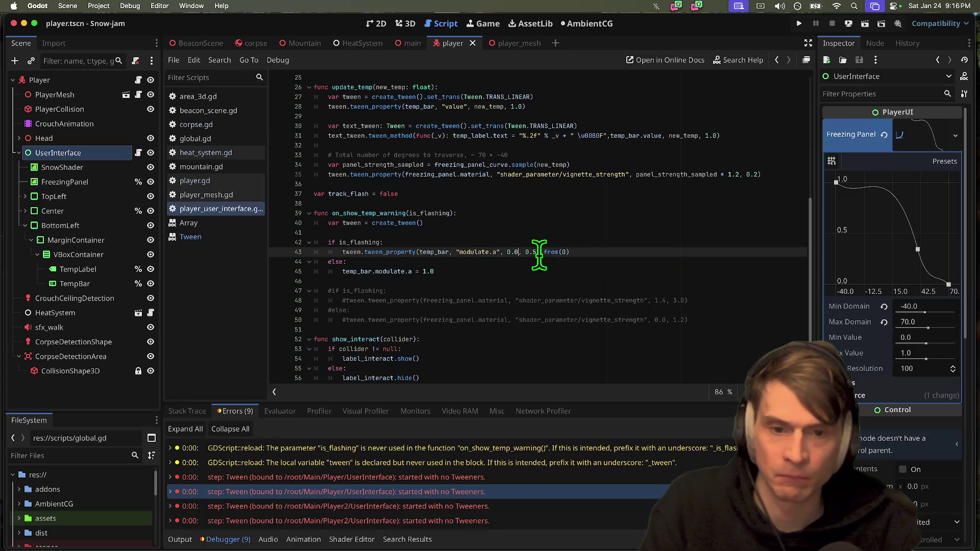
pyautogui.write('1')
pyautogui.press('Down')
pyautogui.press('Up')
pyautogui.write('1.0)')
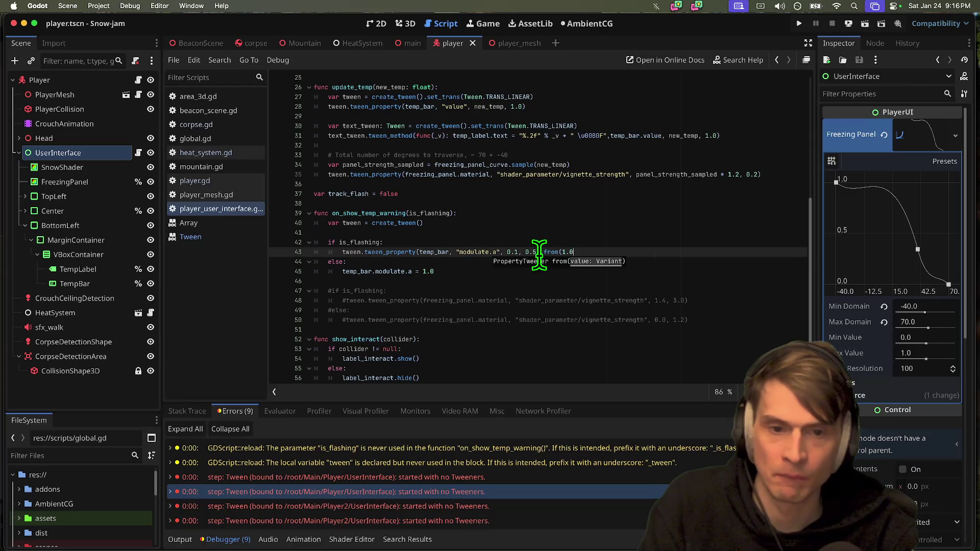
# Add tween.set_loops(0) on a new line after the tween call.
pyautogui.doubleClick(400, 252)
pyautogui.press('End')
pyautogui.press('Return')
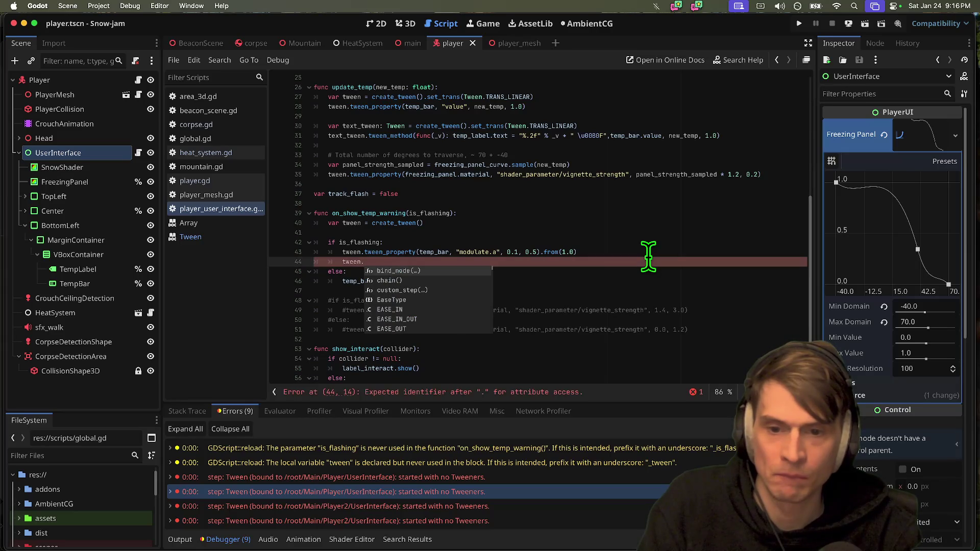
pyautogui.write('.')
pyautogui.press('BackSpace')
pyautogui.write('loo')
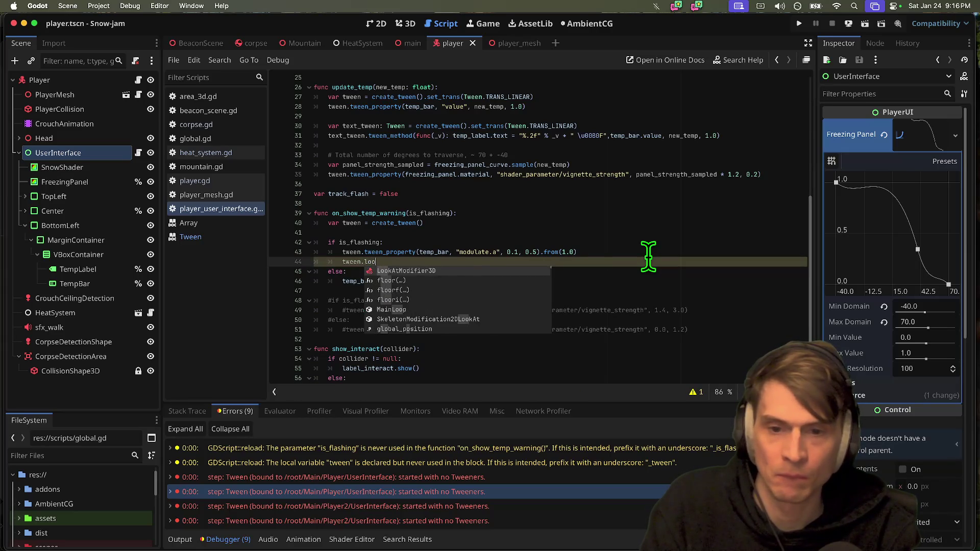
pyautogui.press('Down')
pyautogui.press('Down')
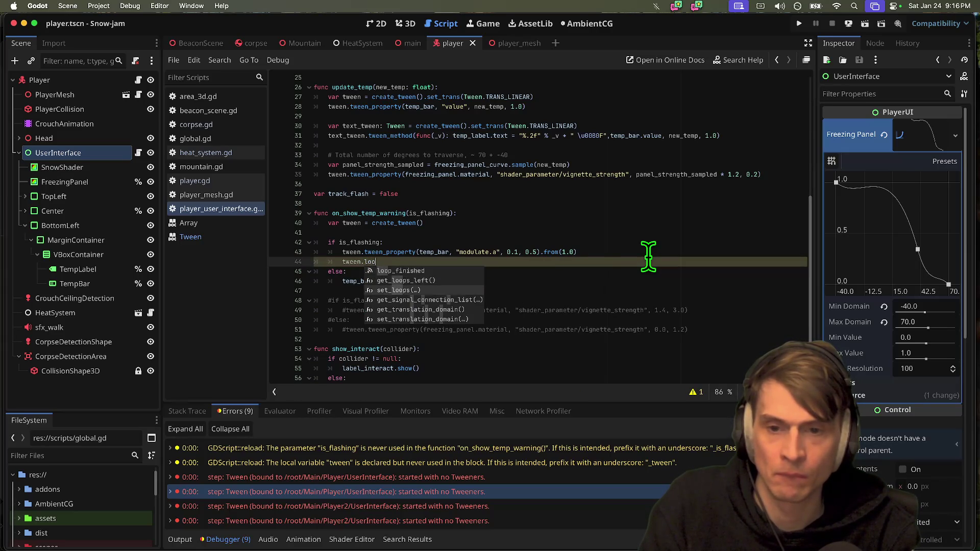
pyautogui.press('Return')
pyautogui.write('0')
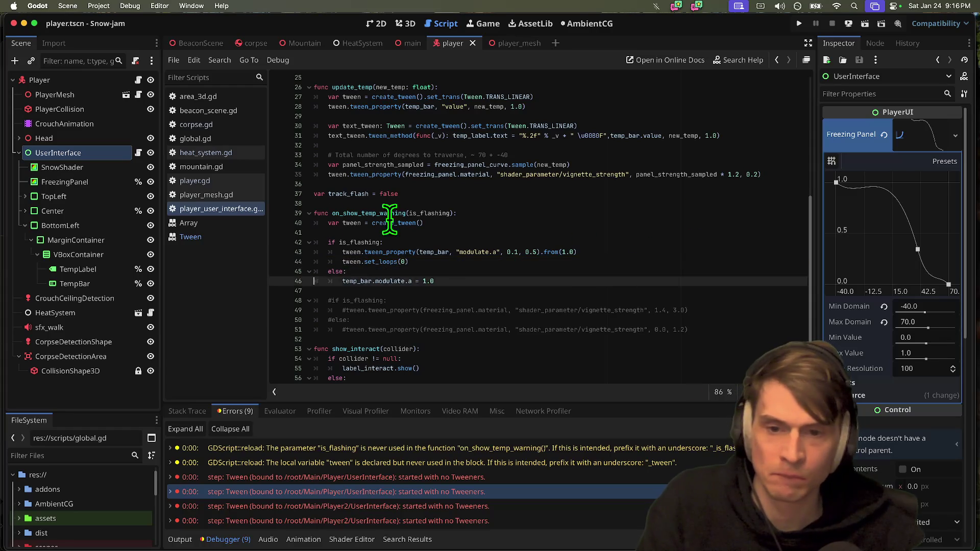
pyautogui.doubleClick(351, 261)
pyautogui.click(663, 251)
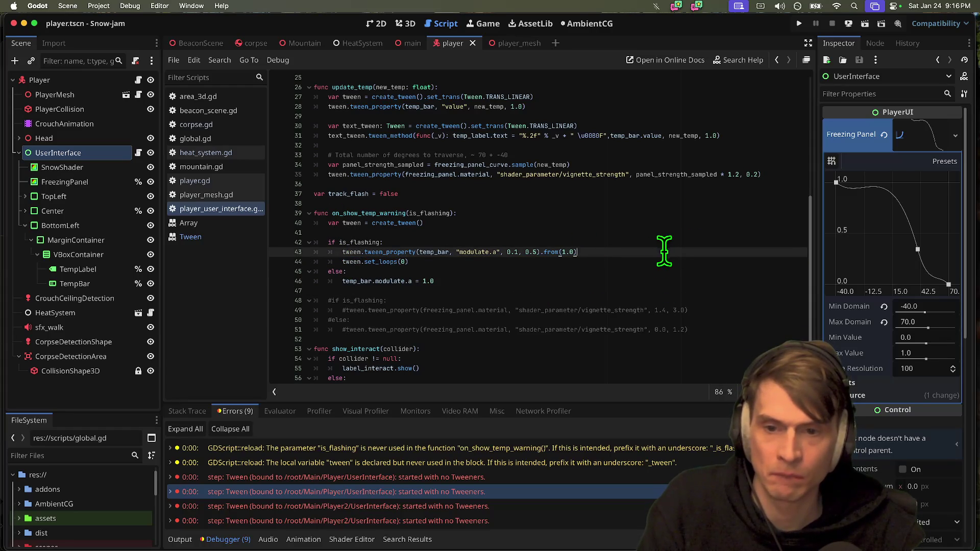
# Paste a copy of the var tween creation line under else and fix its indentation.
pyautogui.tripleClick(596, 222)
pyautogui.hotkey('ctrl', 'c')
pyautogui.press('Down')
pyautogui.press('Down')
pyautogui.press('Down')
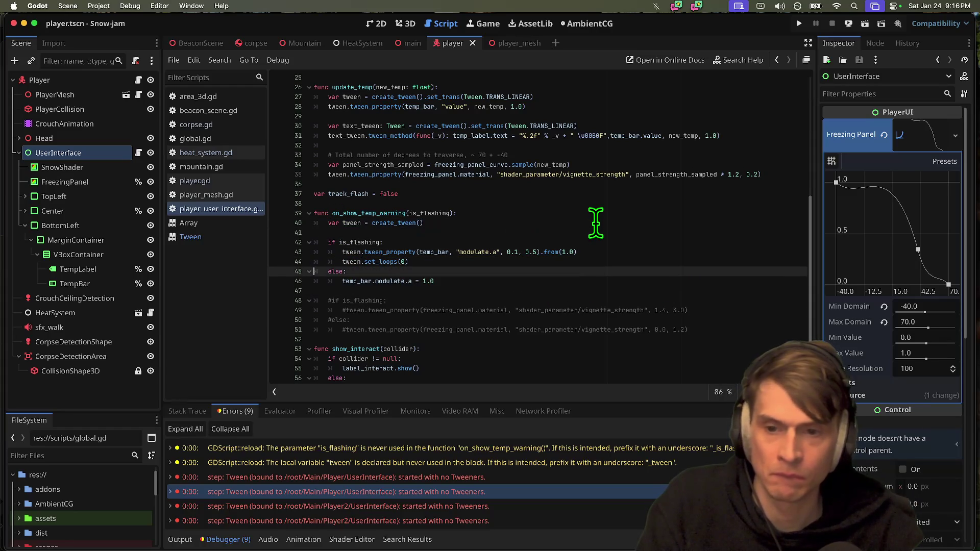
pyautogui.press('Return')
pyautogui.press('Up')
pyautogui.hotkey('ctrl', 'v')
pyautogui.press('BackSpace')
pyautogui.press('Home')
pyautogui.press('Tab')
pyautogui.press('Up')
# Reduce the pasted line to tween.stop() and run the game.
pyautogui.press('Down')
pyautogui.press('End')
pyautogui.hotkey('ctrl', 'BackSpace')
pyautogui.hotkey('ctrl', 'BackSpace')
pyautogui.hotkey('ctrl', 'BackSpace')
pyautogui.write('.sto')
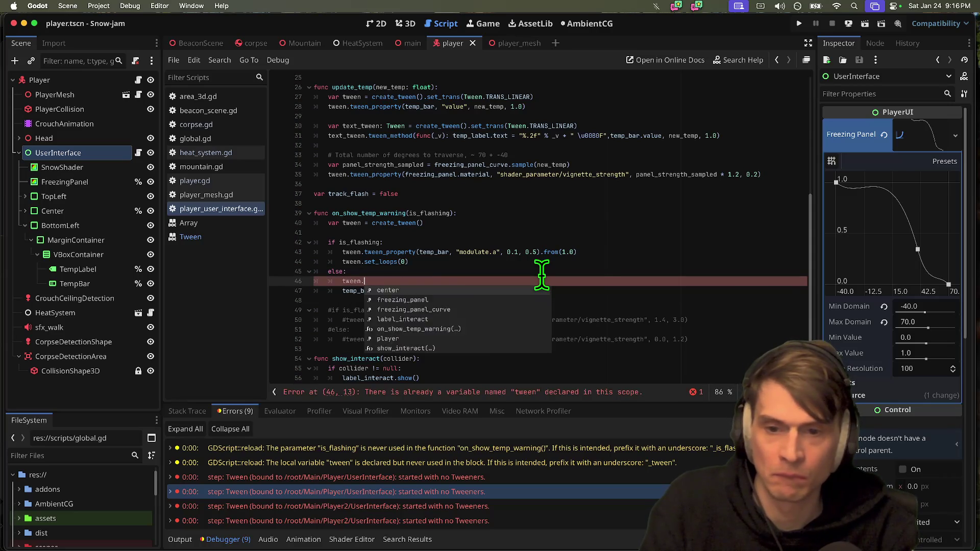
pyautogui.press('Return')
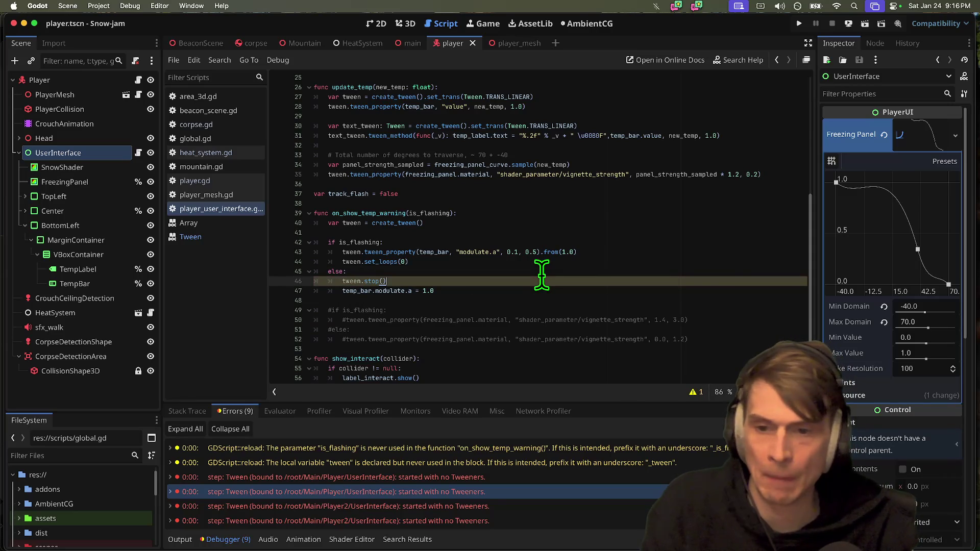
pyautogui.press('Down')
pyautogui.press('Down')
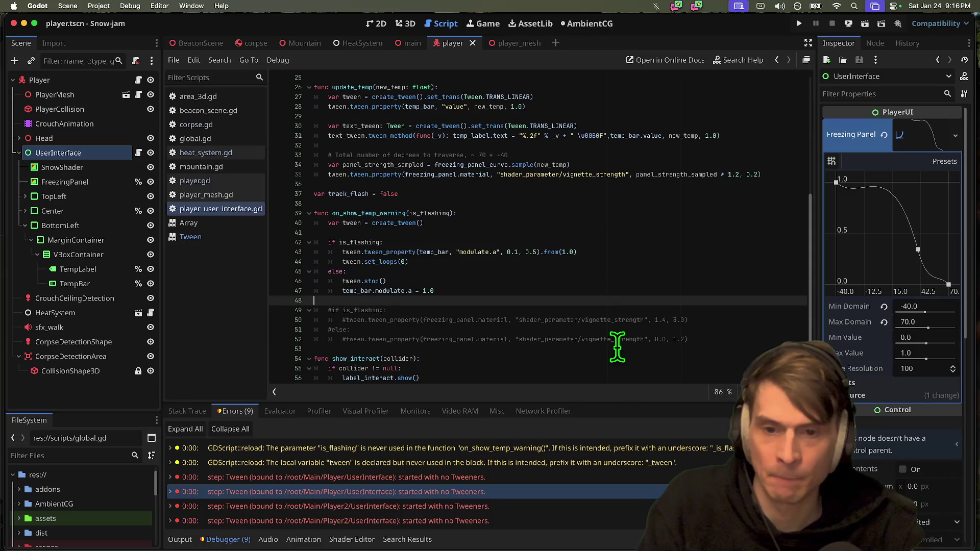
pyautogui.press('super+b')
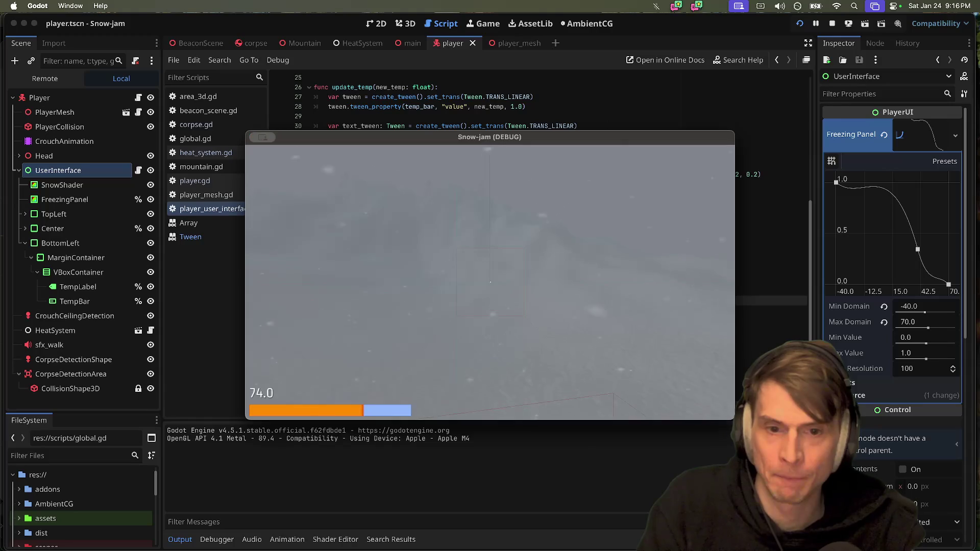
# Restart the game, jump to the failing from() line and enlarge the debugger panel.
pyautogui.press('super+b')
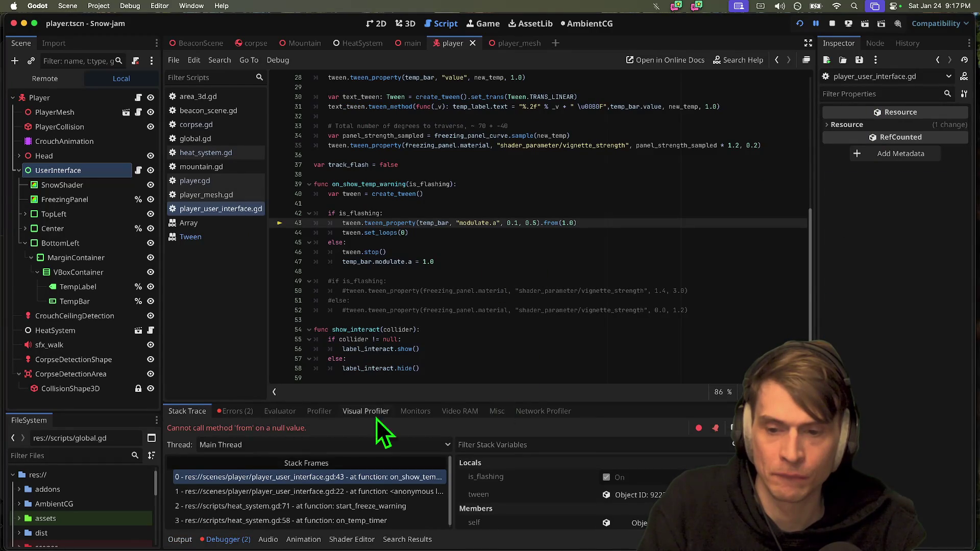
pyautogui.click(594, 224)
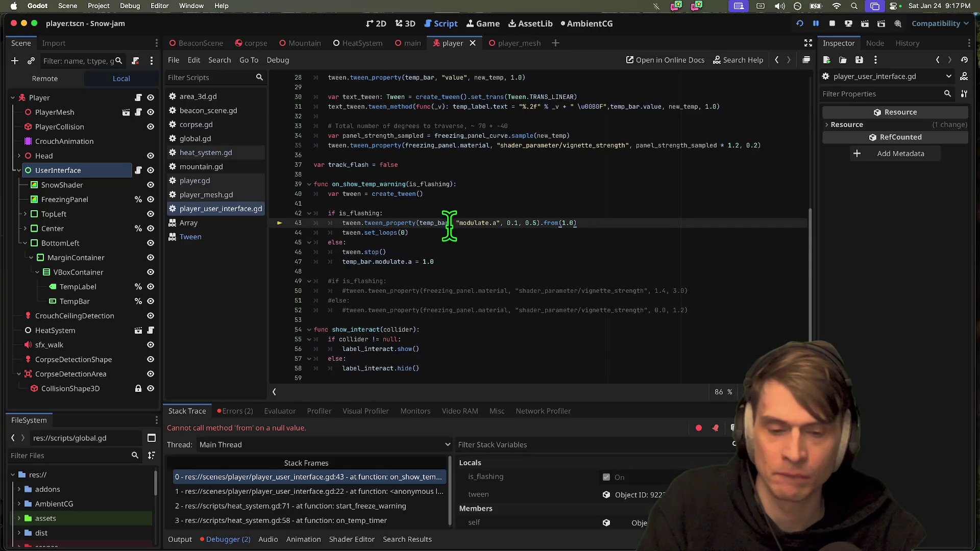
pyautogui.moveTo(545, 403); pyautogui.dragTo(556, 384)
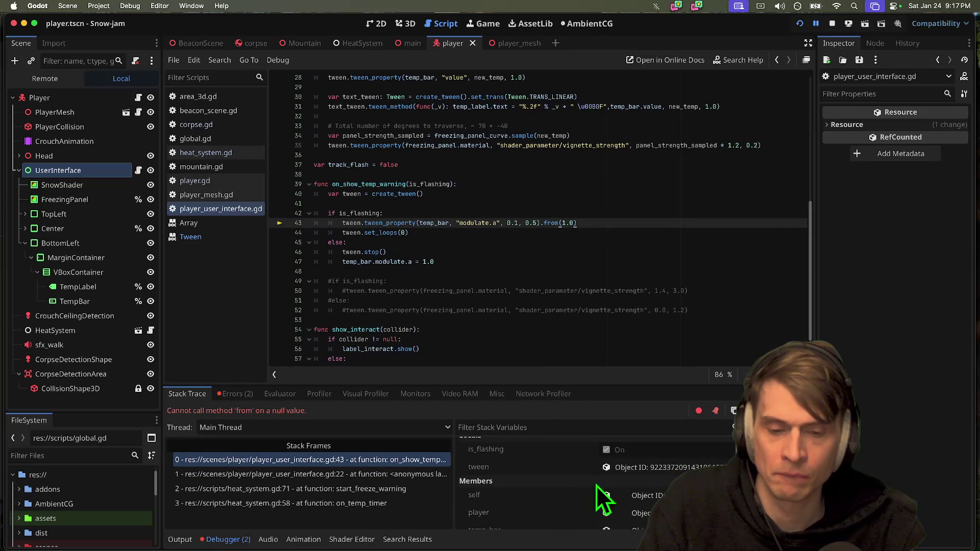
# Inspect the line 22 caller frame, return to the line 43 frame, and switch to the terminal.
pyautogui.click(402, 473)
pyautogui.click(406, 461)
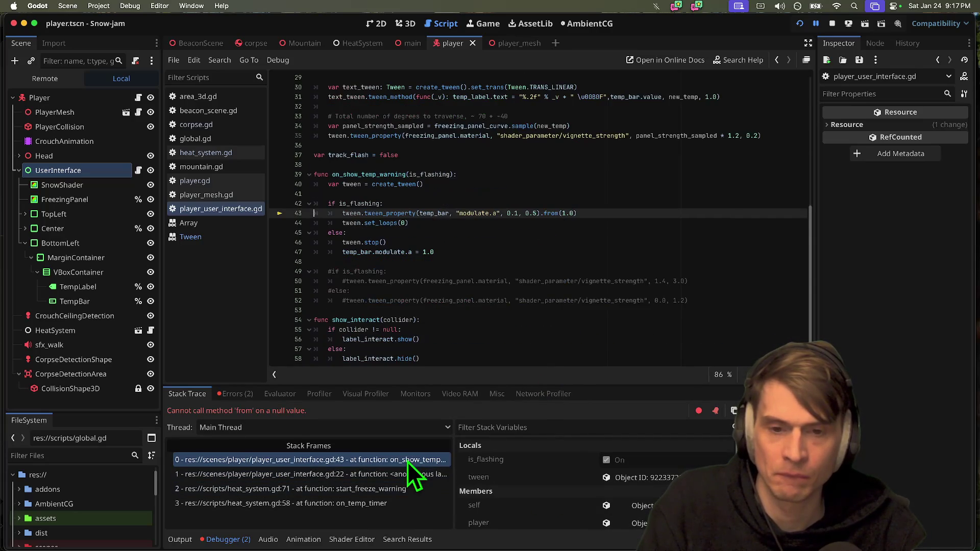
pyautogui.press('super+Tab')
pyautogui.press('Tab')
pyautogui.press('Tab')
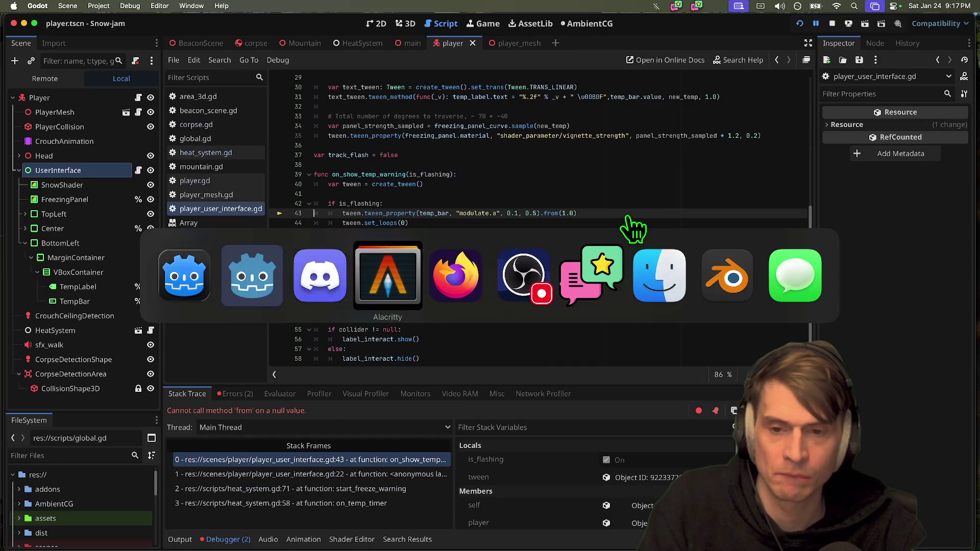
# Run git diff and page down to the on_show_temp_warning changes.
pyautogui.press('Return')
pyautogui.write('git diff')
pyautogui.press('Return')
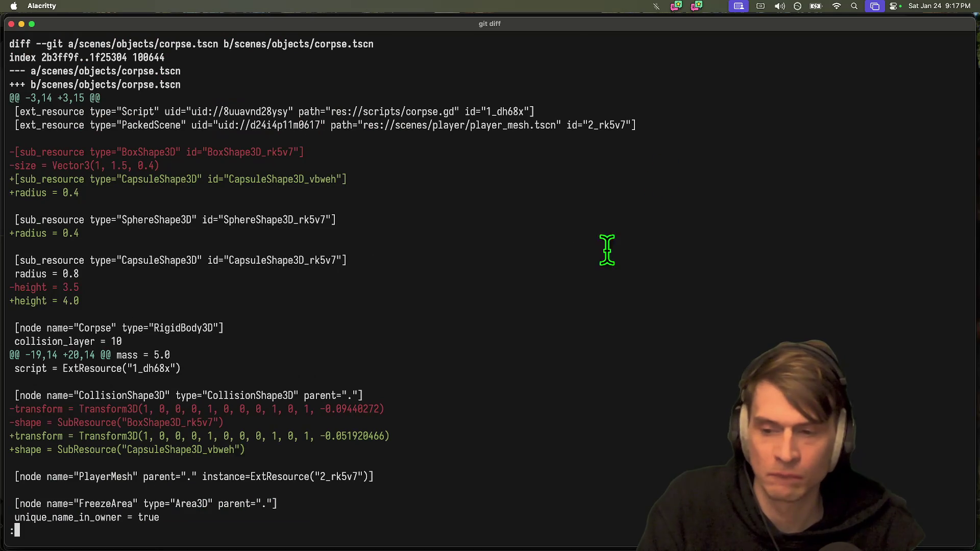
pyautogui.press('space')
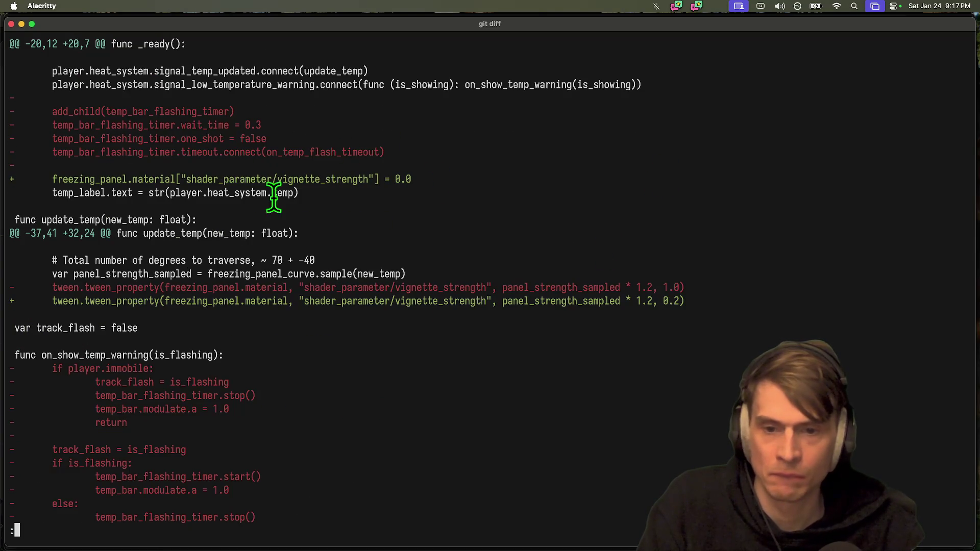
pyautogui.scroll(-2, 342, 228)
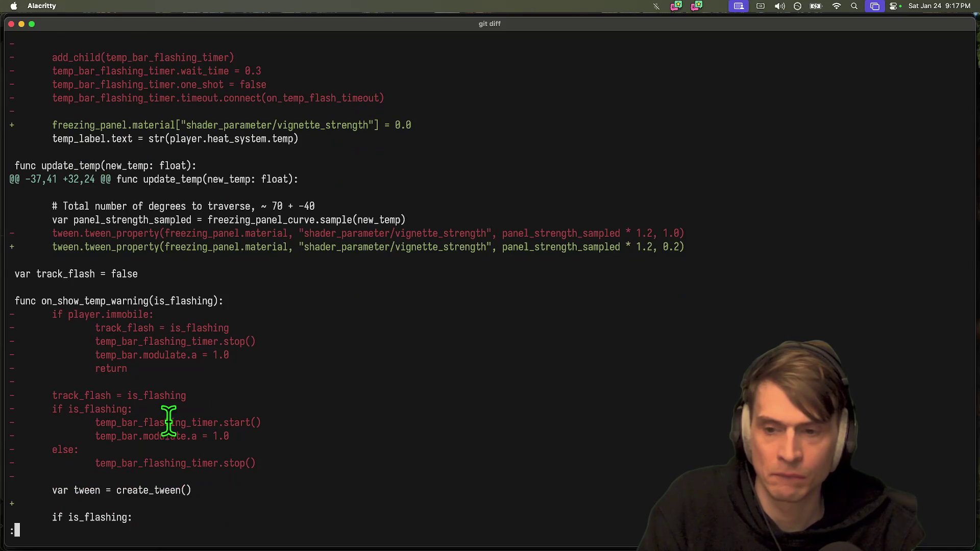
pyautogui.scroll(-6, 169, 419)
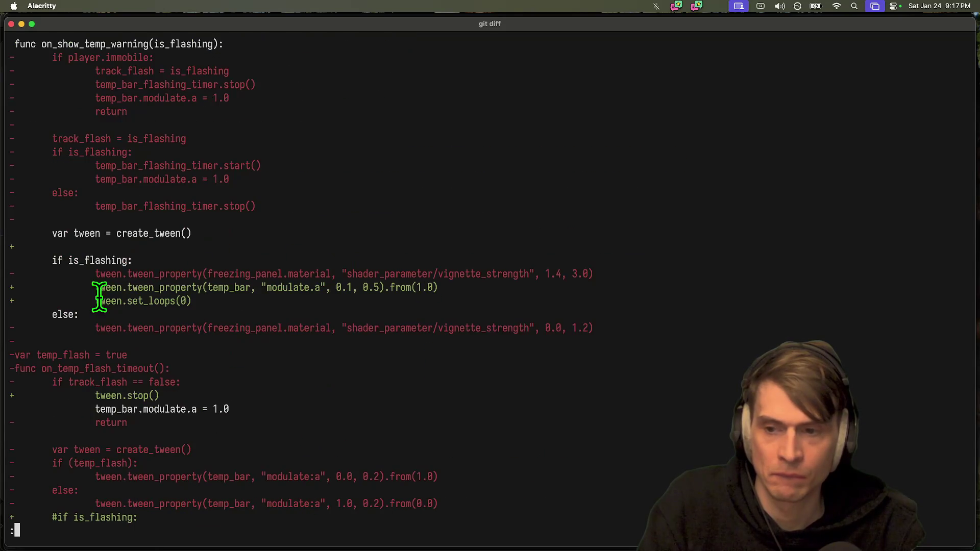
# Copy the temp_bar modulate.a tween line and paste it, Tab-indented, at line 43.
pyautogui.moveTo(102, 287); pyautogui.dragTo(449, 286)
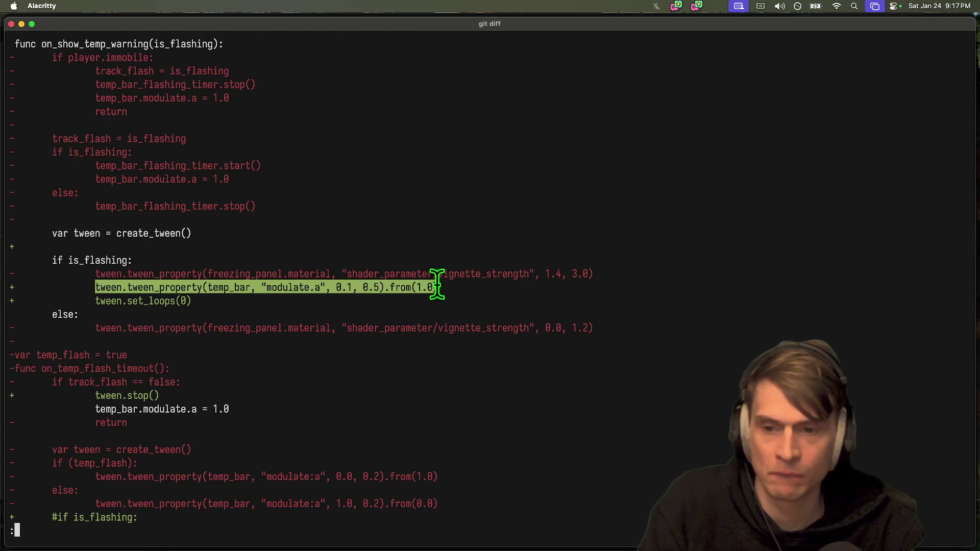
pyautogui.press('super+v')
pyautogui.press('Home')
pyautogui.press('Tab')
pyautogui.press('Tab')
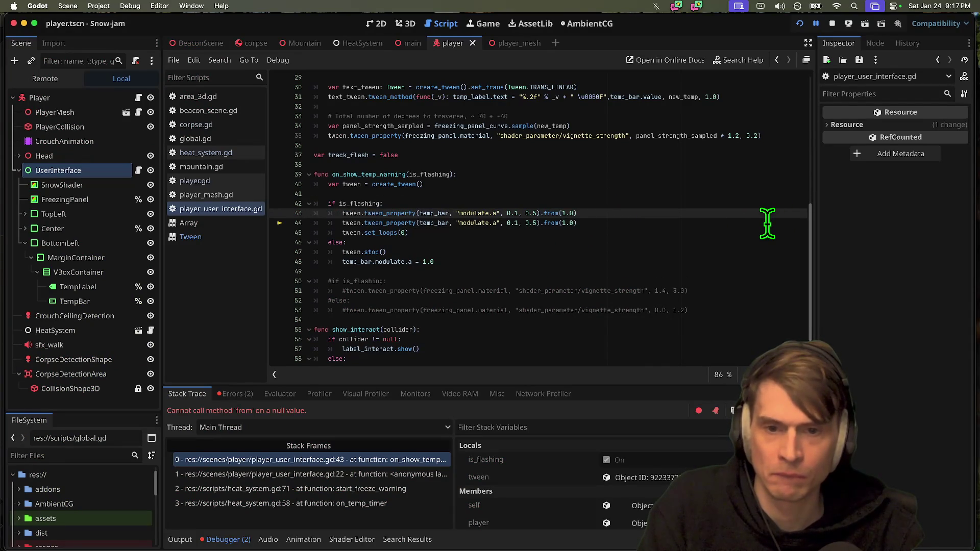
# Move 'var tween = create_tween()' from the function top into the if is_flashing block.
pyautogui.click(381, 469)
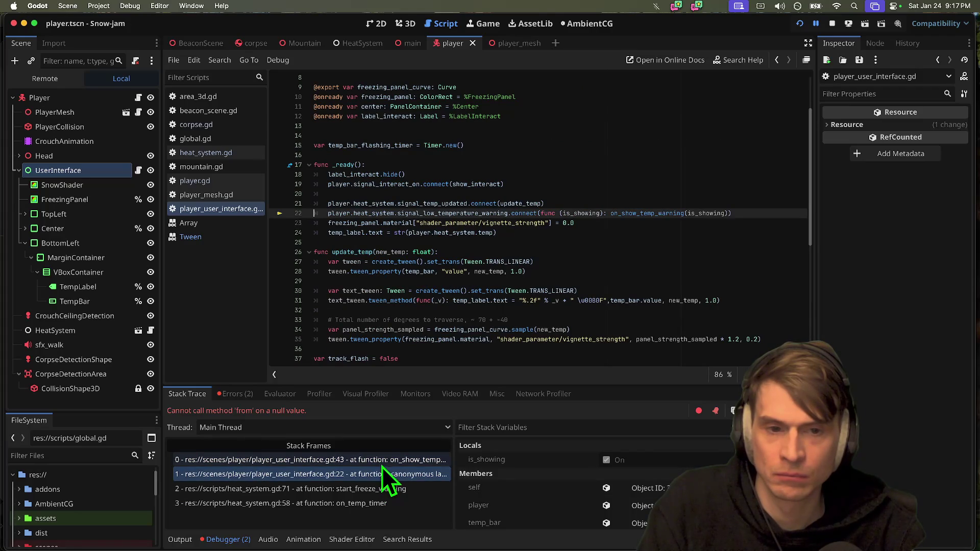
pyautogui.click(383, 461)
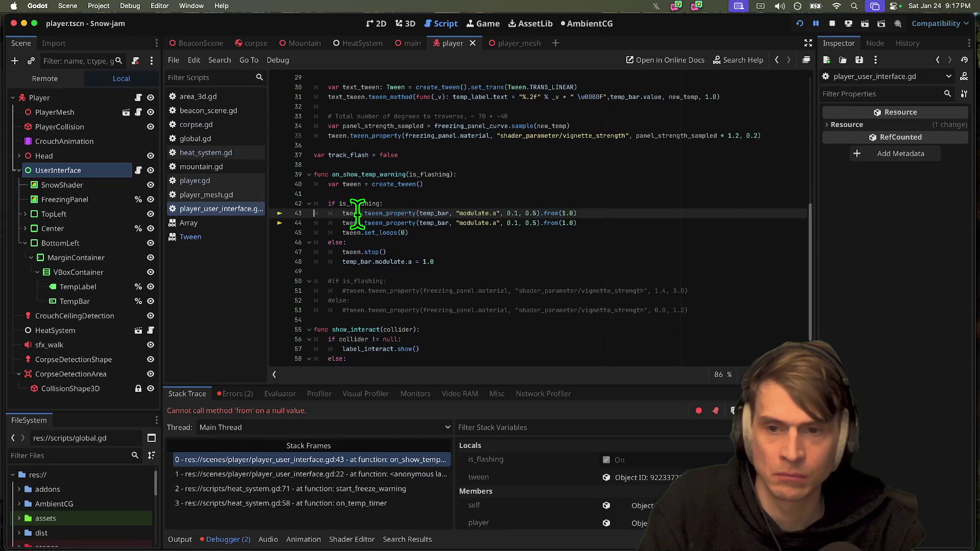
pyautogui.moveTo(351, 214)
pyautogui.doubleClick(382, 175)
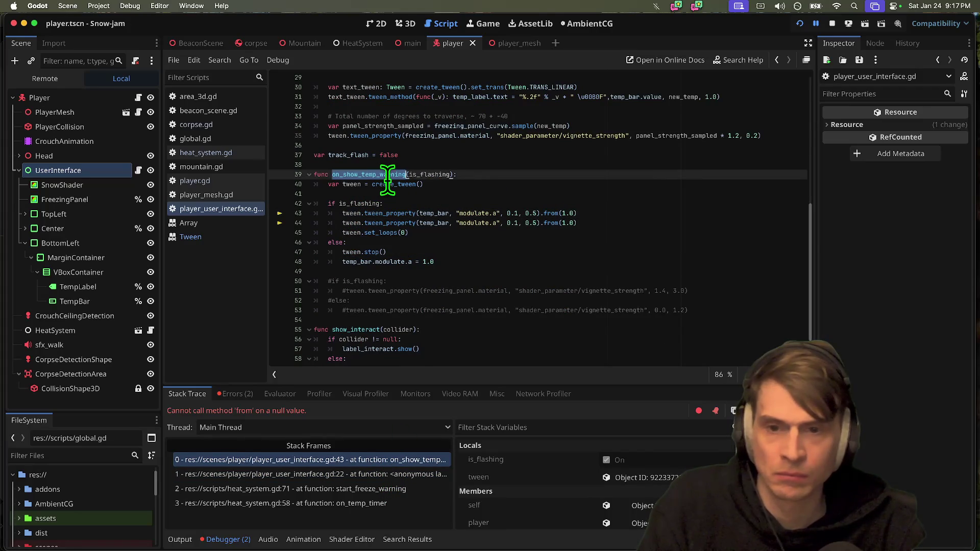
pyautogui.tripleClick(518, 184)
pyautogui.press('super+c')
pyautogui.press('BackSpace')
pyautogui.press('End')
pyautogui.press('Return')
pyautogui.hotkey('ctrl', 'v')
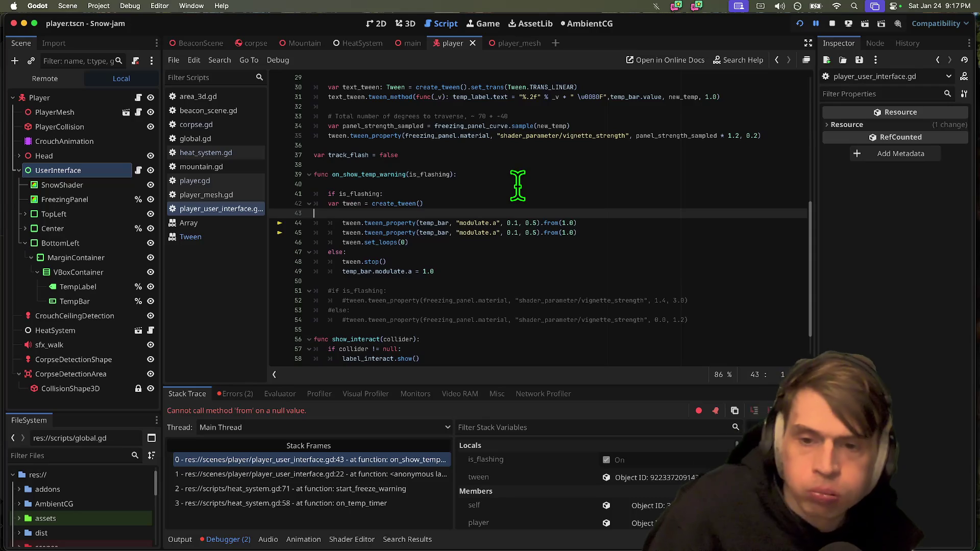
pyautogui.press('BackSpace')
# Delete the tween.stop() line, undo the last two edits, and return to the git diff.
pyautogui.click(442, 245)
pyautogui.tripleClick(443, 252)
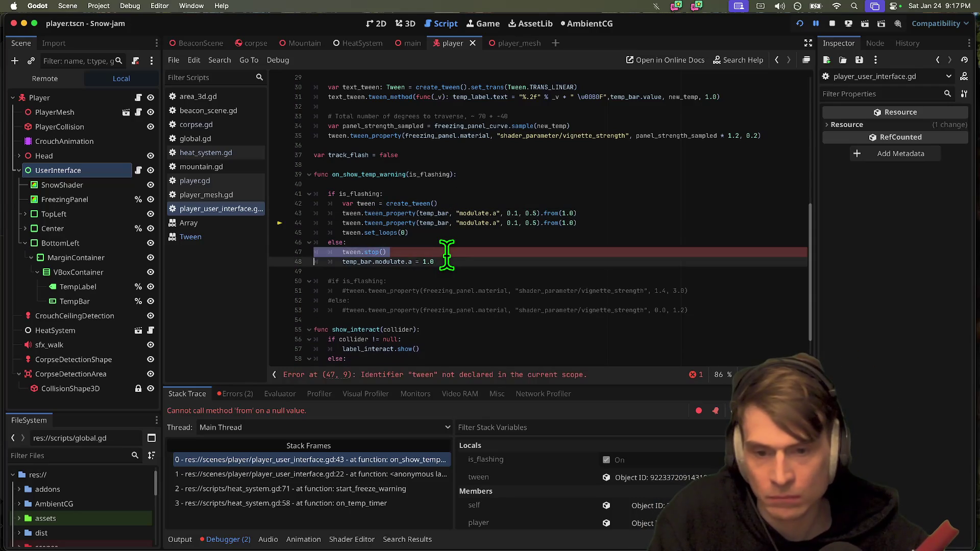
pyautogui.press('BackSpace')
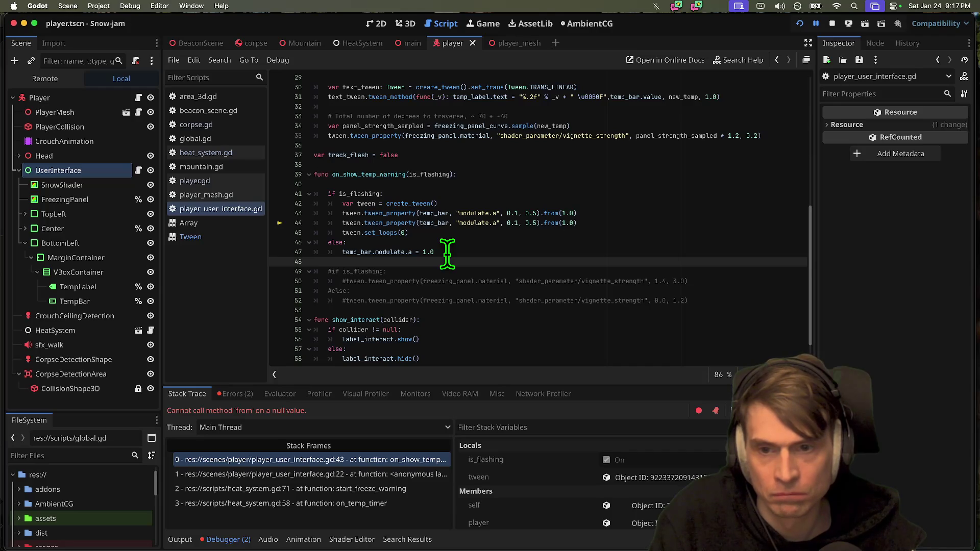
pyautogui.press('super+z')
pyautogui.press('super+z')
pyautogui.press('super+z')
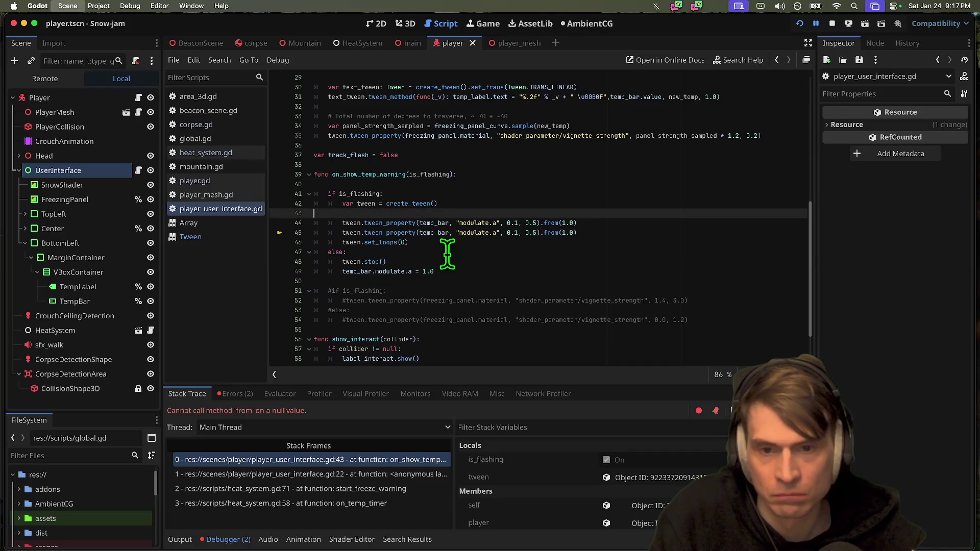
pyautogui.press('super+z')
pyautogui.press('super+z')
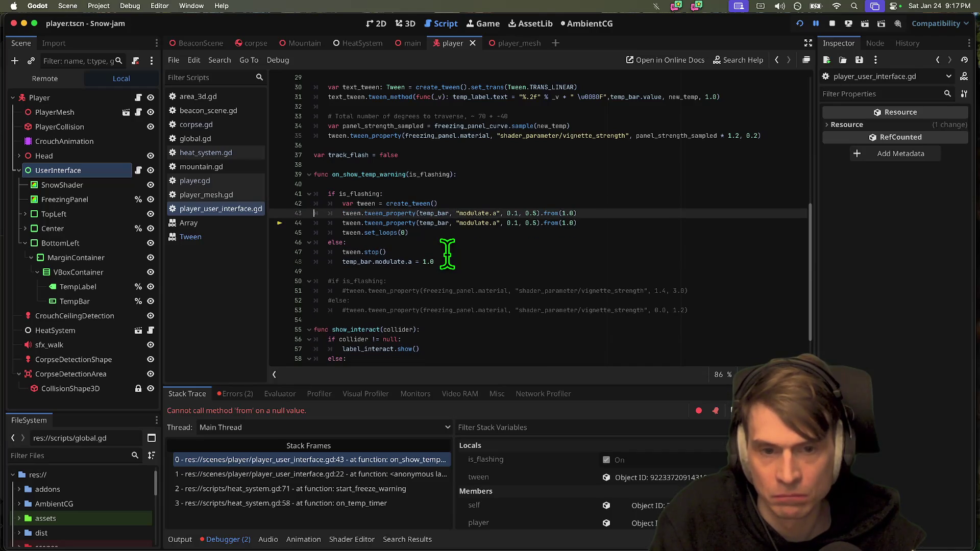
pyautogui.press('super+Tab')
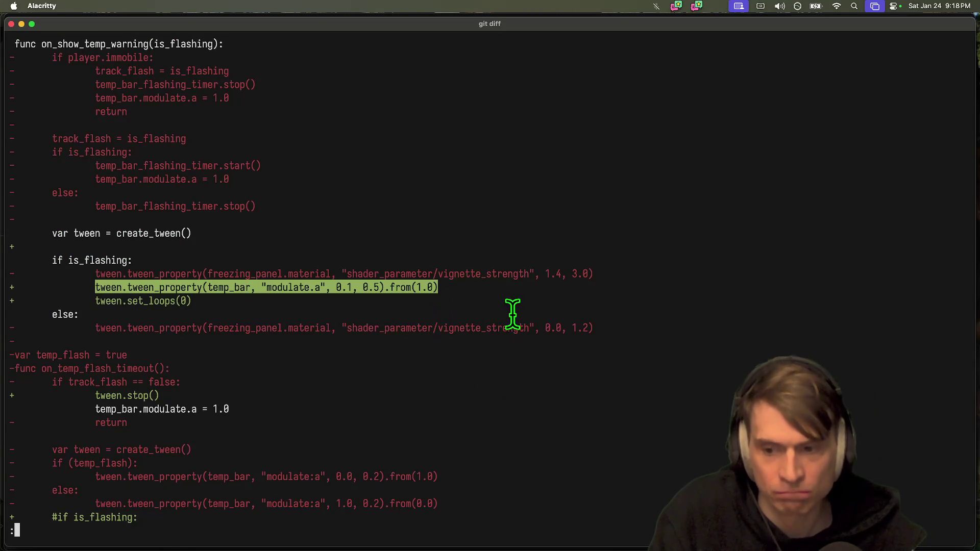
# Select the new tween lines in the git diff and compare them against the Godot script.
pyautogui.moveTo(95, 476)
pyautogui.mouseDown()
pyautogui.moveTo(436, 484)
pyautogui.moveTo(432, 472)
pyautogui.mouseUp()
pyautogui.press('super+Tab')
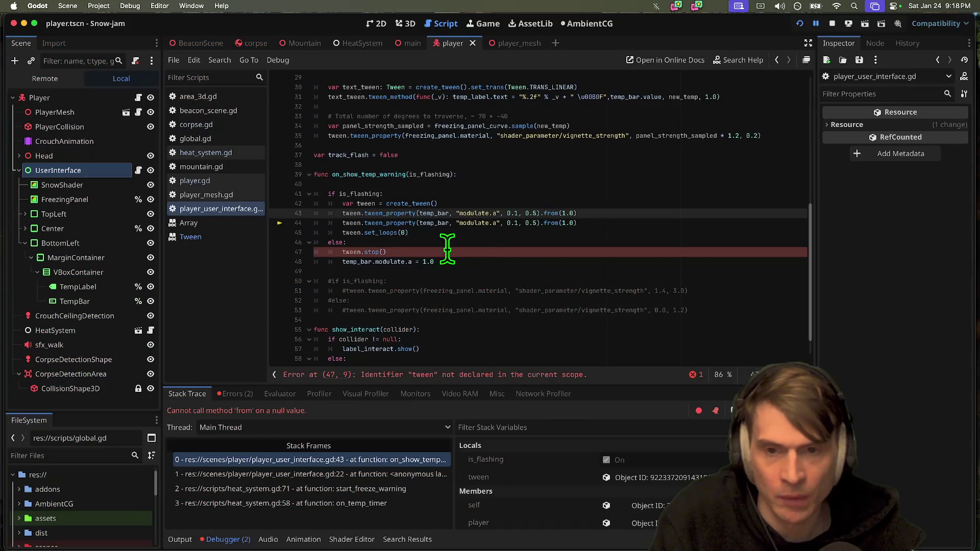
pyautogui.press('super+Tab')
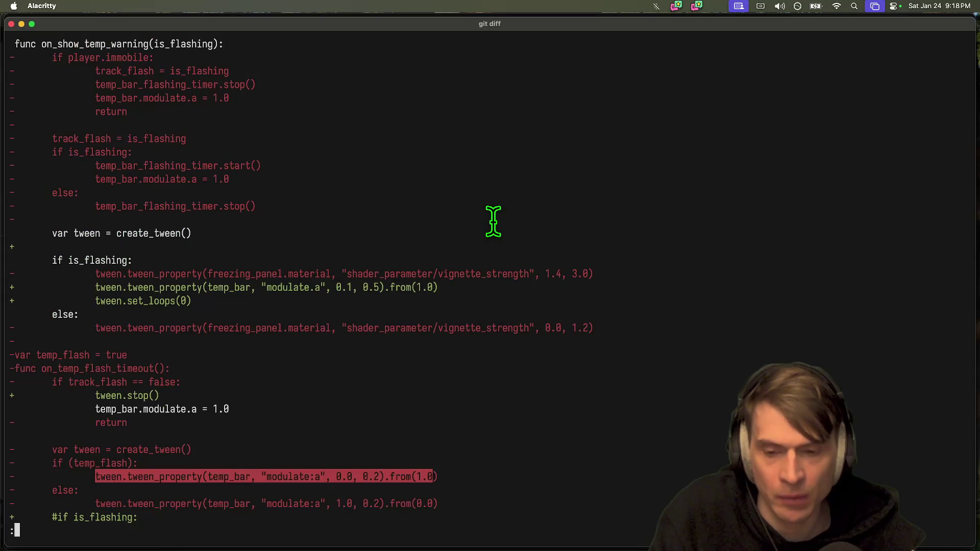
pyautogui.press('super+Tab')
pyautogui.press('super+Tab')
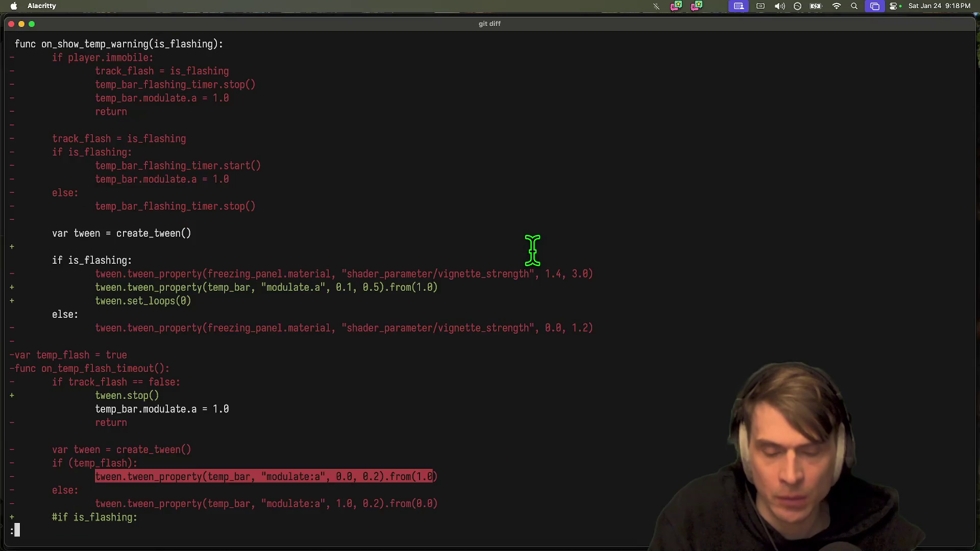
pyautogui.press('super+Tab')
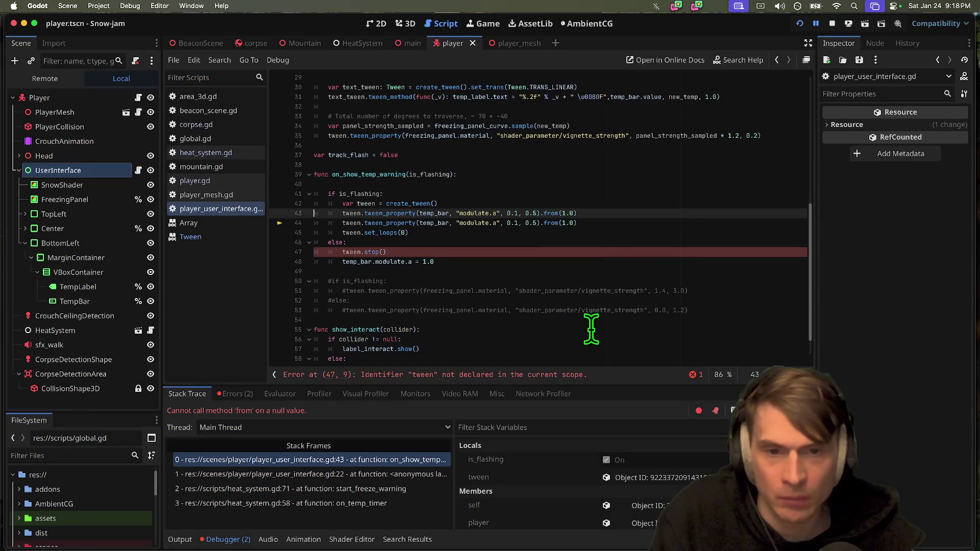
# Delete the duplicate tween_property line and run the game.
pyautogui.press('super+shift+k')
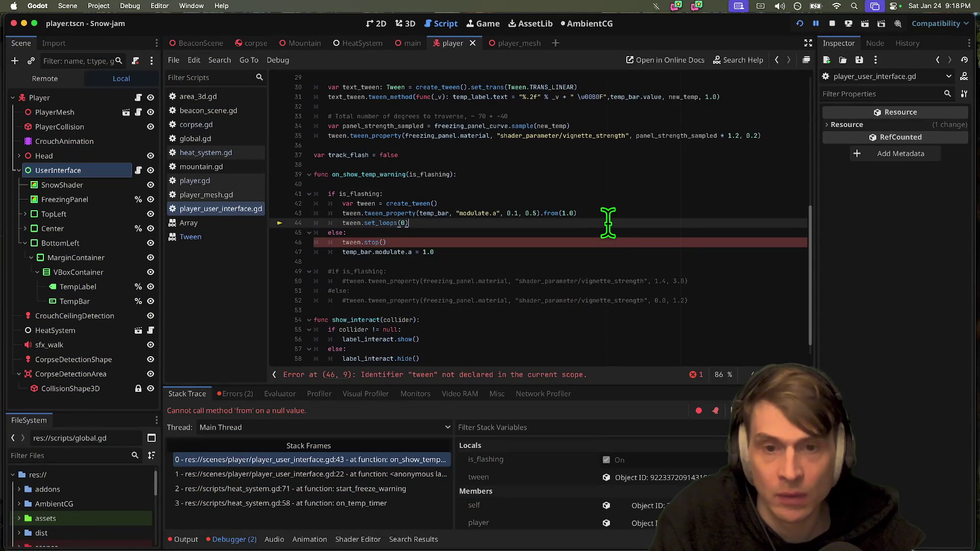
pyautogui.press('super+period')
pyautogui.press('super+b')
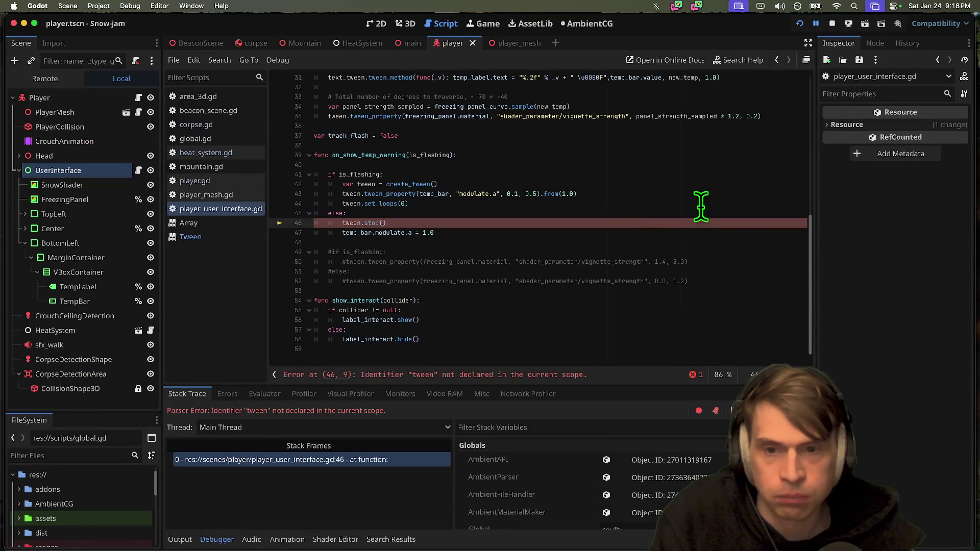
# Move create_tween back to the top of on_show_temp_warning and rerun, inspecting the line 22 frame.
pyautogui.click(684, 184)
pyautogui.press('super+shift+k')
pyautogui.click(691, 164)
pyautogui.press('super+v')
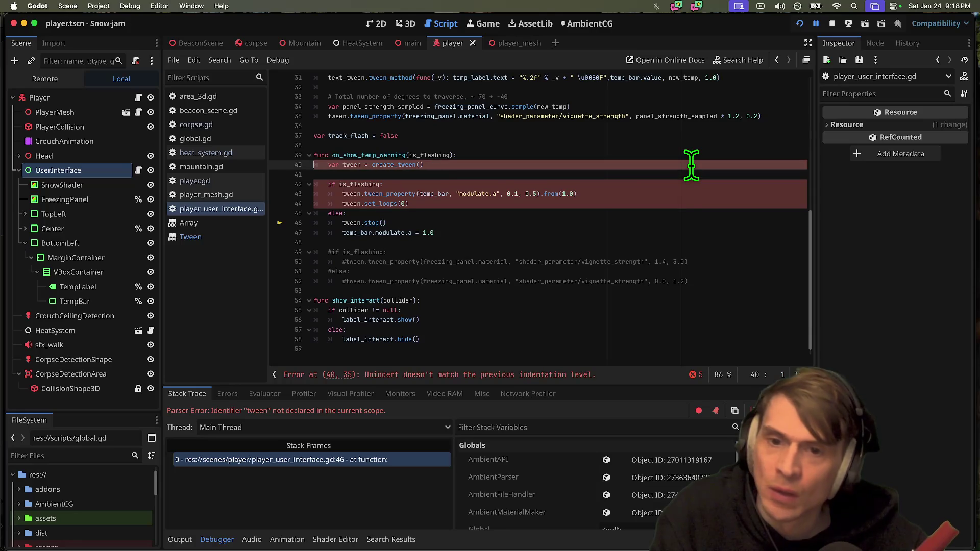
pyautogui.press('super+b')
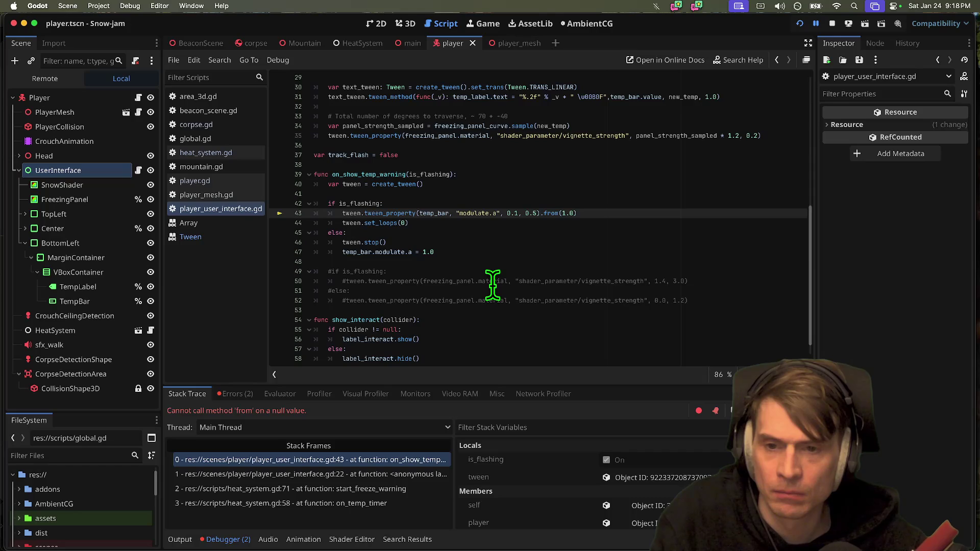
pyautogui.click(391, 472)
pyautogui.click(396, 462)
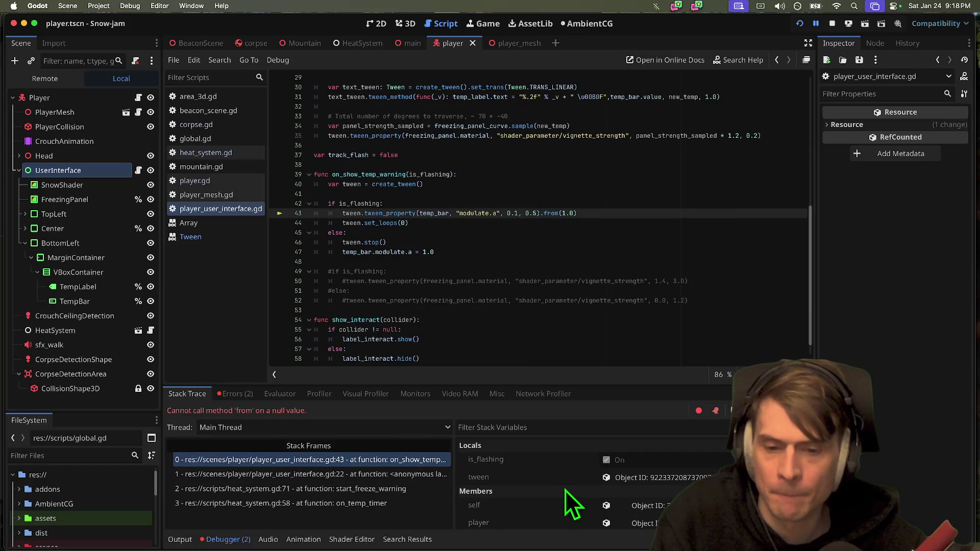
pyautogui.click(637, 480)
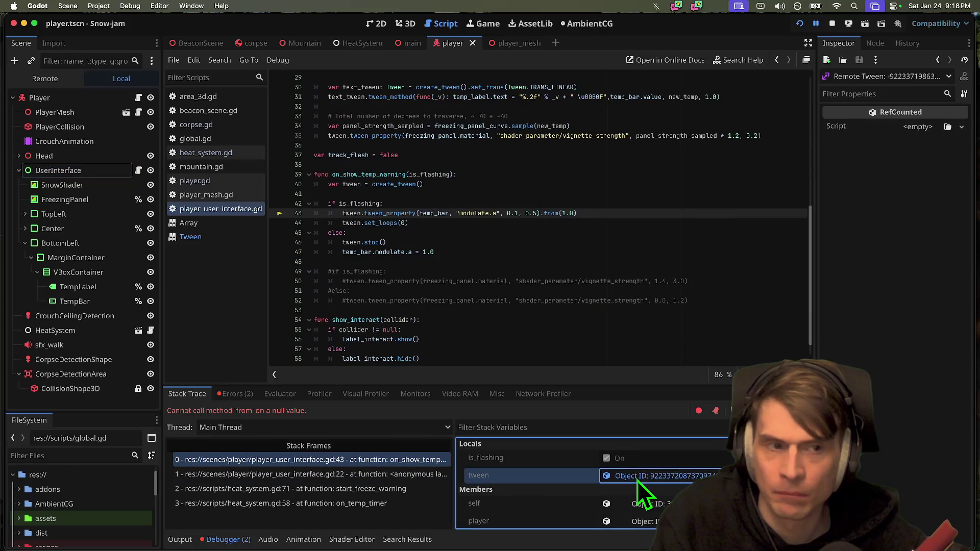
pyautogui.click(881, 79)
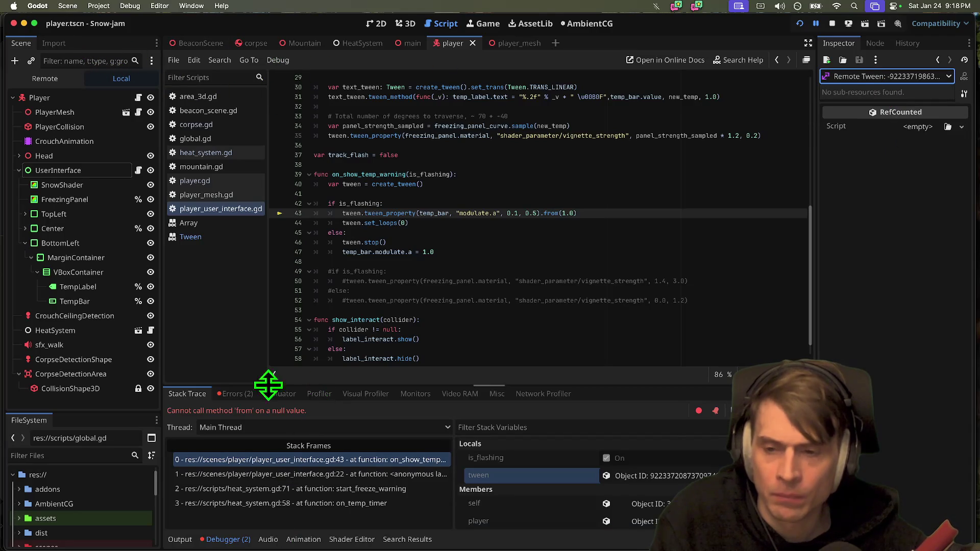
pyautogui.click(232, 393)
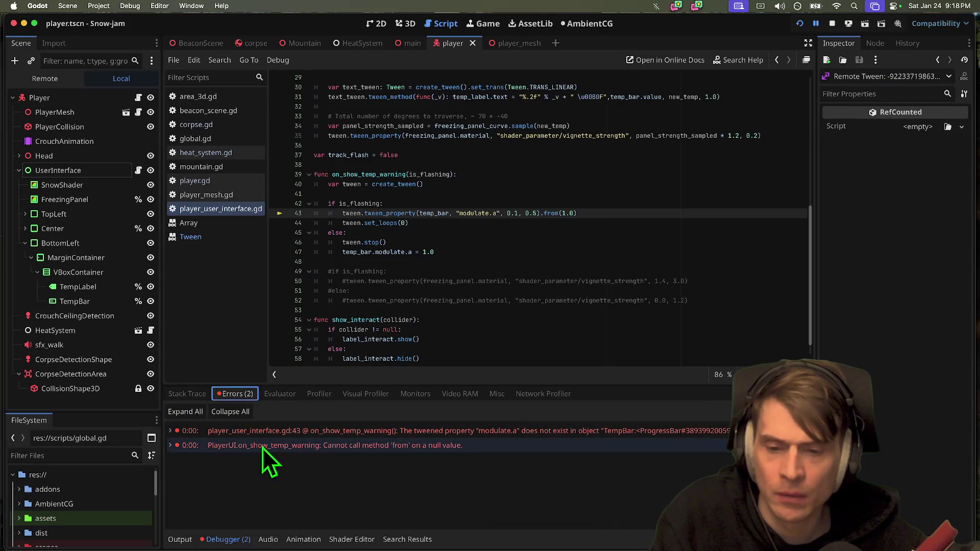
pyautogui.click(615, 434)
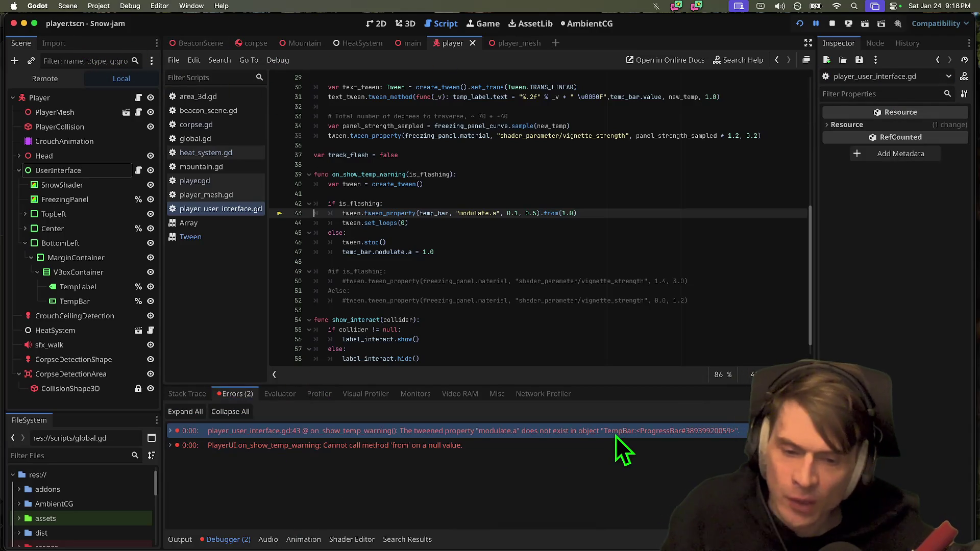
pyautogui.doubleClick(435, 213)
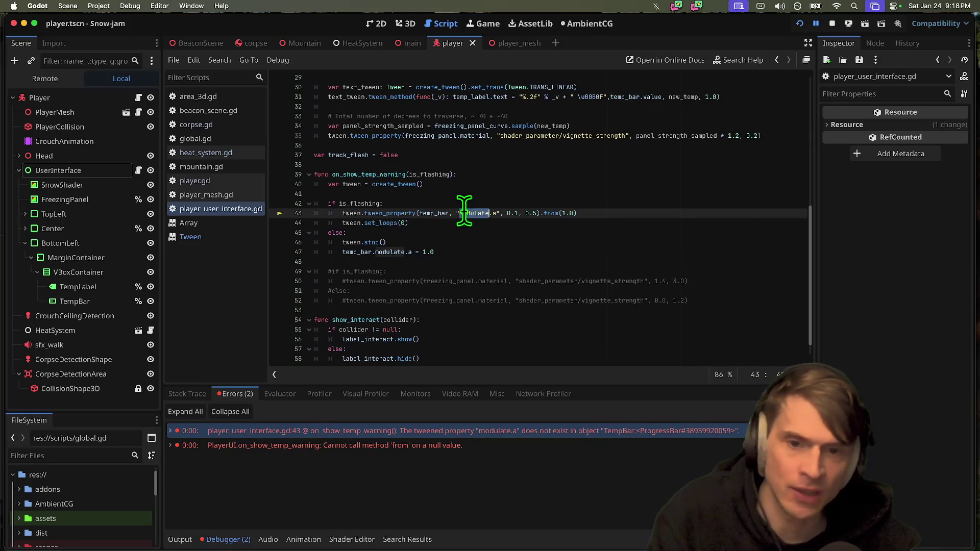
pyautogui.press('super+Tab')
pyautogui.press('super+Tab')
pyautogui.press('super+Tab')
pyautogui.press('super+Tab')
pyautogui.press('super+Tab')
pyautogui.press('super+Tab')
pyautogui.press('super+Tab')
pyautogui.press('super+Tab')
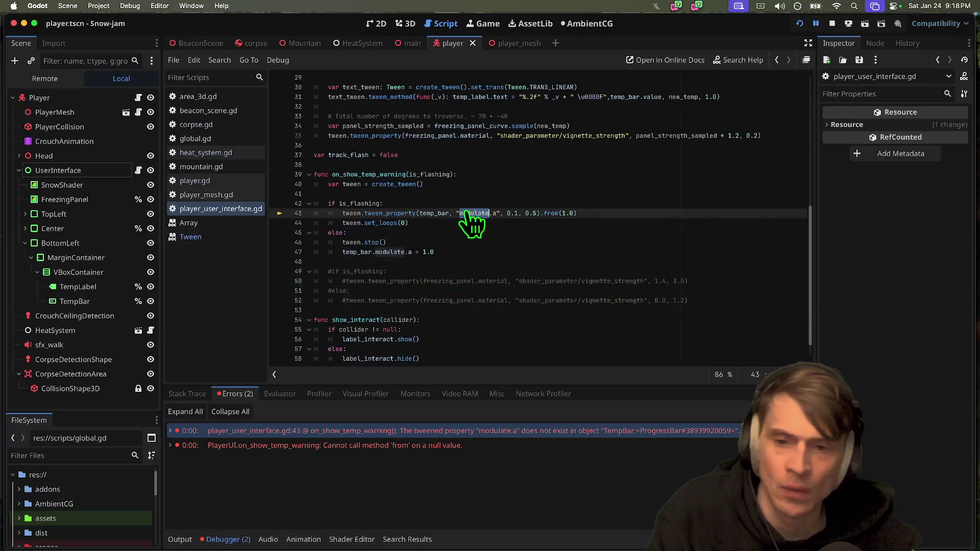
pyautogui.click(619, 223)
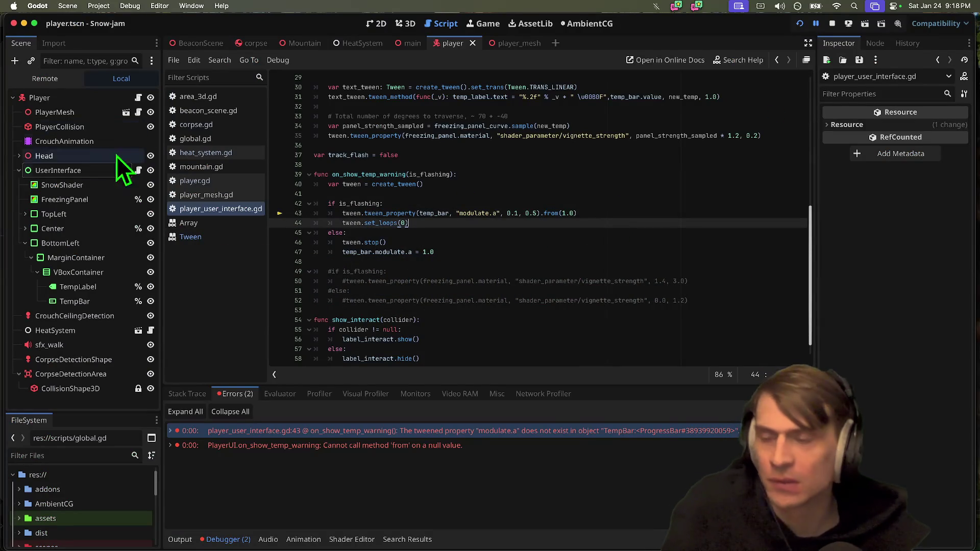
pyautogui.press('super+Tab')
pyautogui.press('super+Tab')
pyautogui.press('super+Tab')
pyautogui.press('super+Tab')
pyautogui.press('super+Tab')
pyautogui.press('super+Tab')
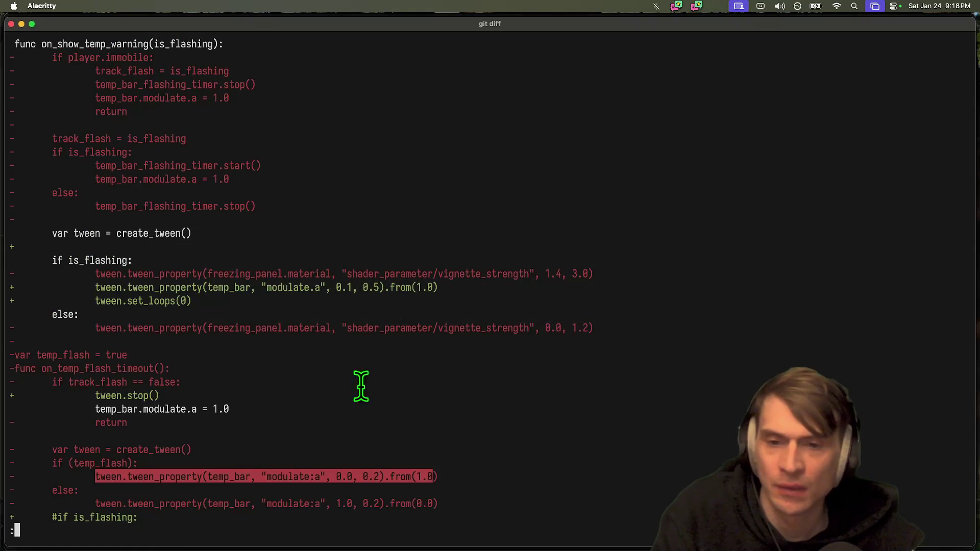
# Locate and select the removed temp_bar "modulate:a" fade tween line in the git diff.
pyautogui.doubleClick(283, 331)
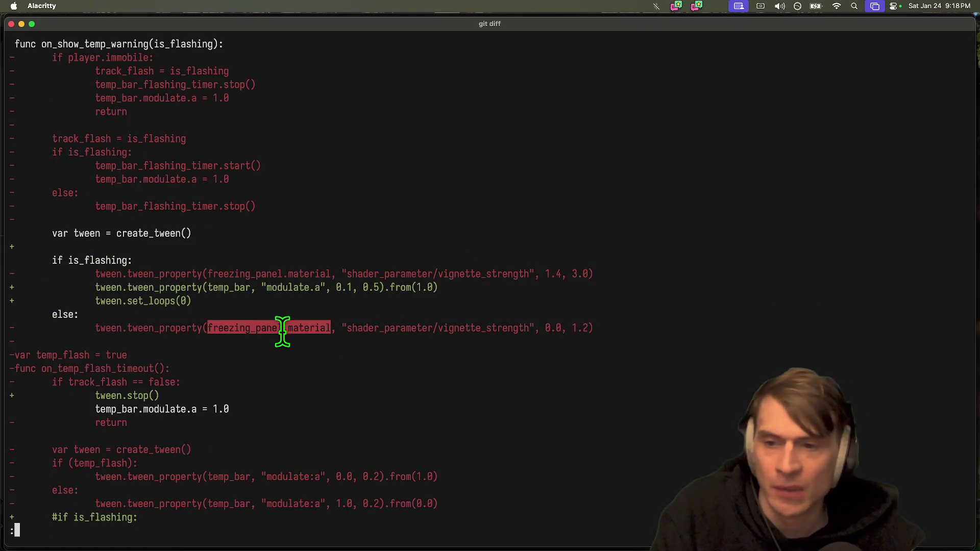
pyautogui.doubleClick(279, 289)
pyautogui.click(223, 288)
pyautogui.doubleClick(241, 288)
pyautogui.tripleClick(248, 275)
pyautogui.scroll(1, 250, 275)
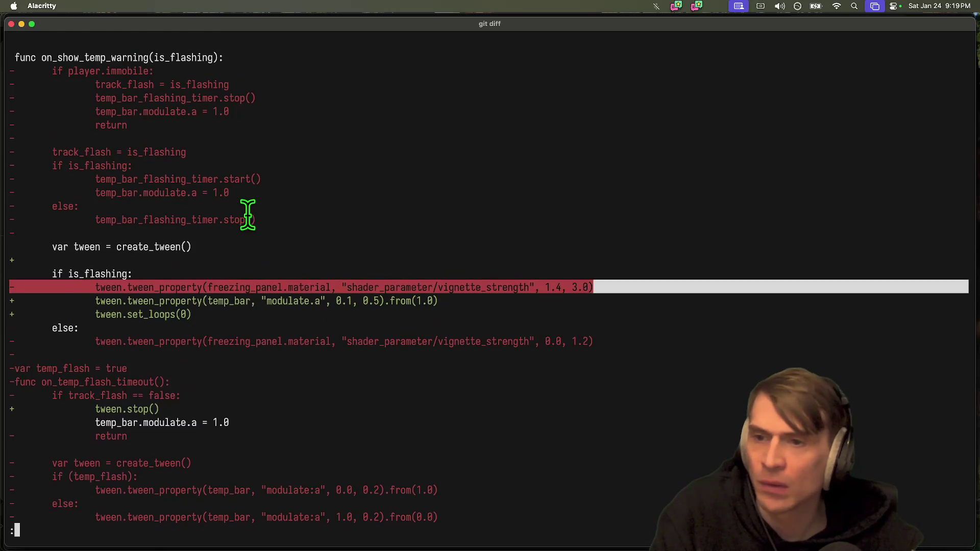
pyautogui.scroll(-4, 247, 213)
pyautogui.tripleClick(154, 328)
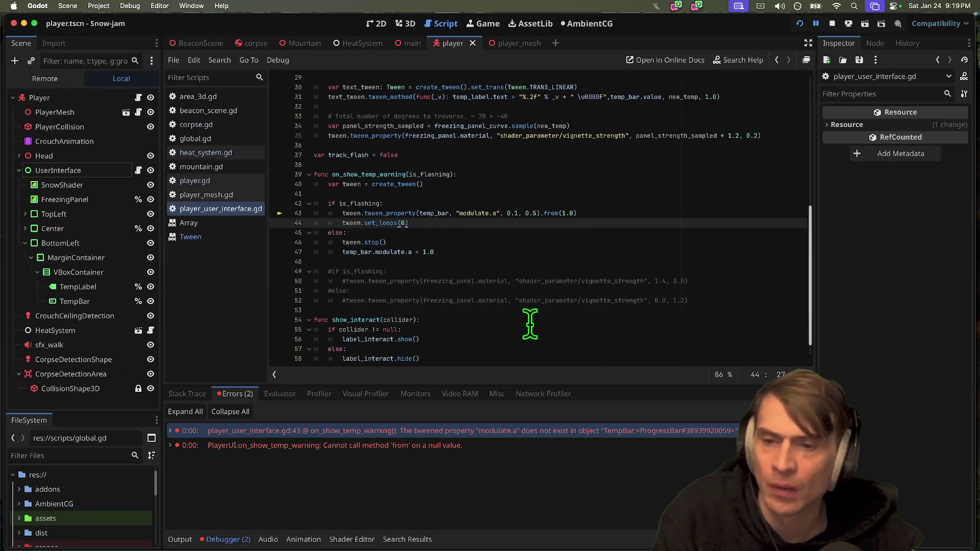
# Replace line 43 with the pasted "modulate:a" 1.0-to-0.0 over 0.2 tween, correctly indented.
pyautogui.click(604, 242)
pyautogui.press('super+v')
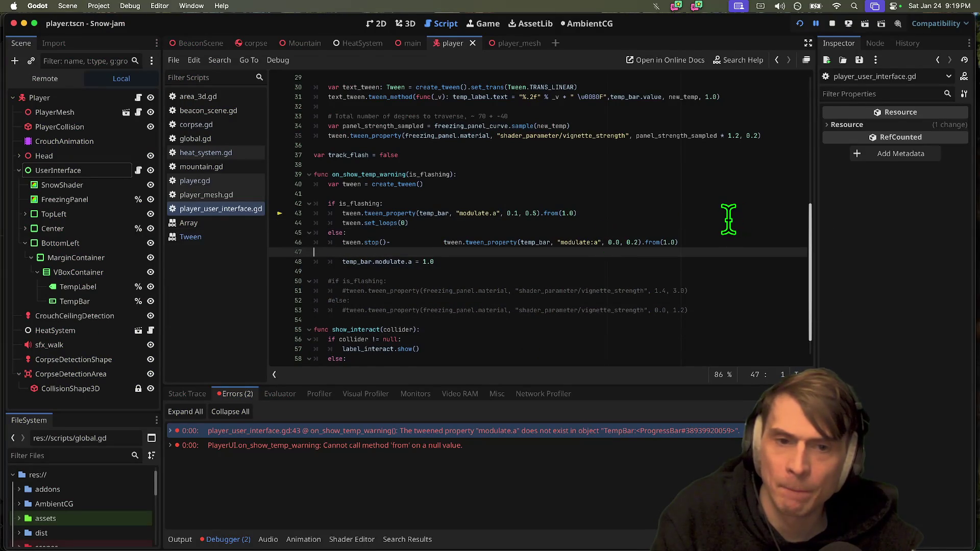
pyautogui.press('super+z')
pyautogui.tripleClick(721, 213)
pyautogui.press('super+v')
pyautogui.press('Up')
pyautogui.hotkey('shift', 'Tab')
pyautogui.hotkey('shift', 'Tab')
pyautogui.press('Tab')
pyautogui.press('Tab')
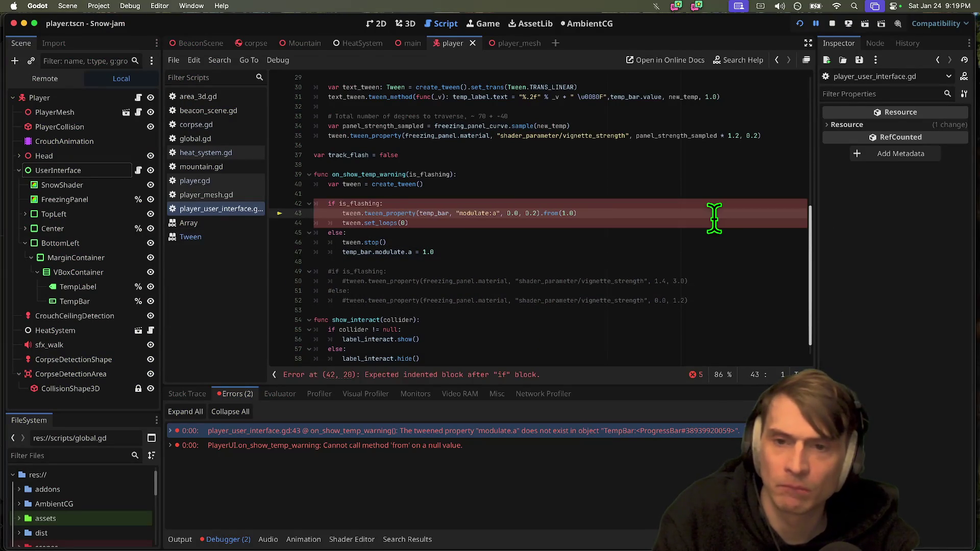
pyautogui.doubleClick(435, 212)
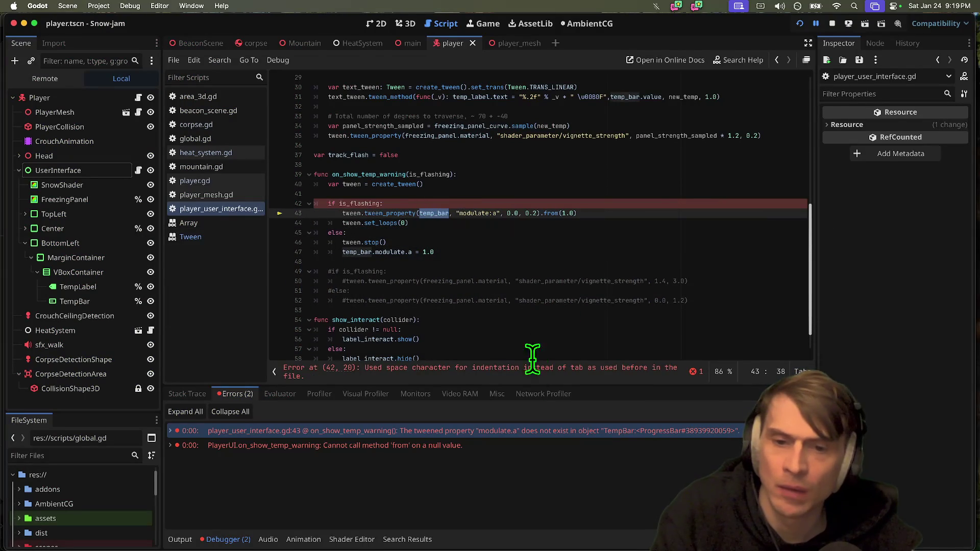
pyautogui.press('super+Left')
pyautogui.press('super+Left')
pyautogui.press('Tab')
# Run the game to test the flashing, then switch to the git diff terminal.
pyautogui.click(663, 277)
pyautogui.press('super+b')
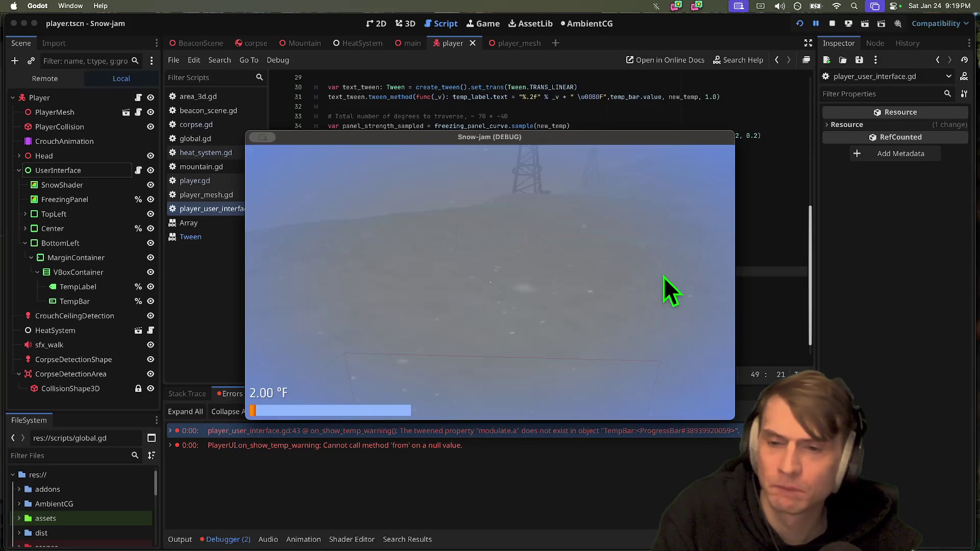
pyautogui.press('super+Tab')
pyautogui.press('super+Tab')
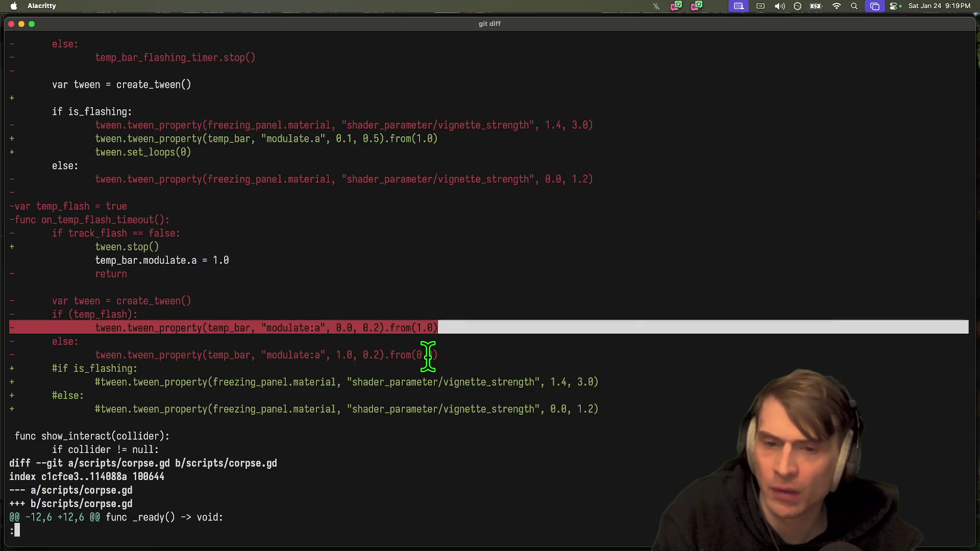
pyautogui.click(117, 351)
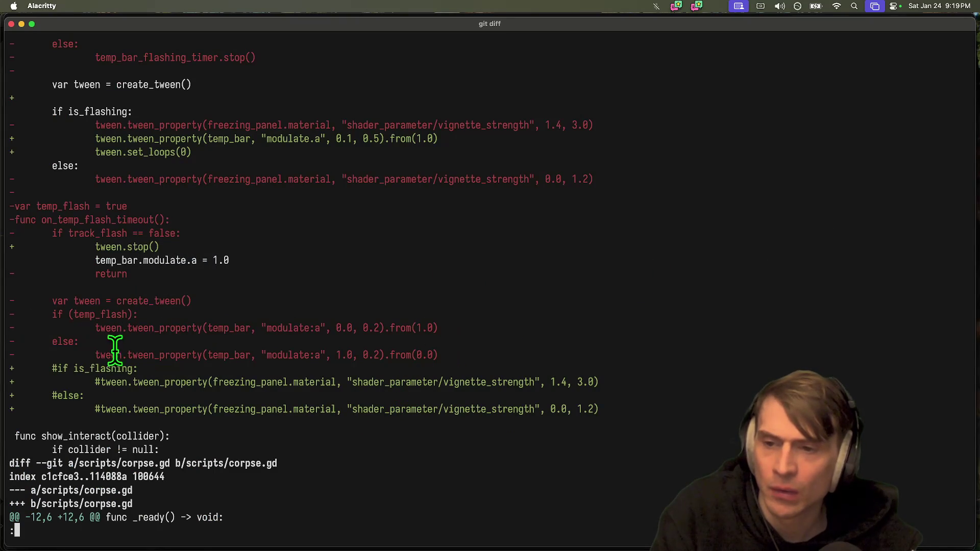
pyautogui.doubleClick(212, 352)
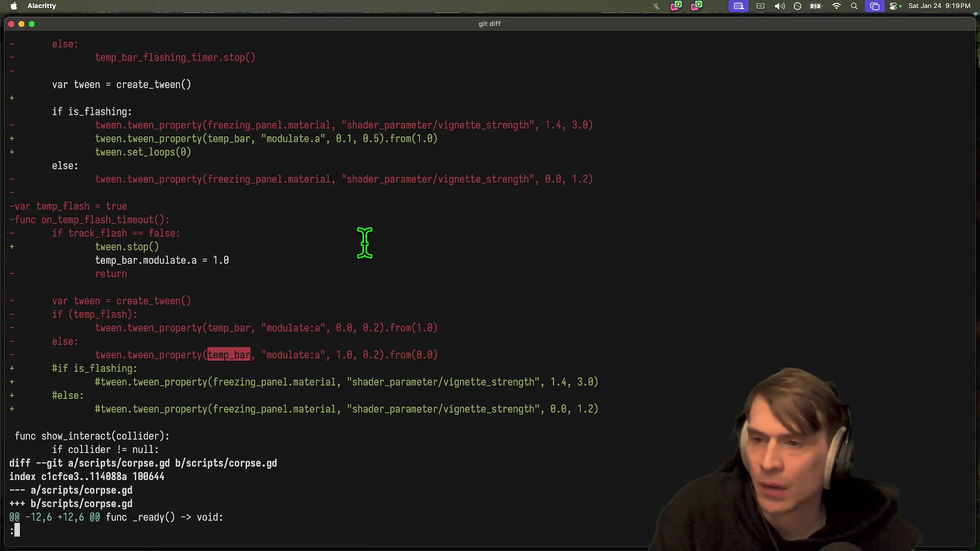
pyautogui.scroll(2, 332, 264)
pyautogui.scroll(5, 456, 317)
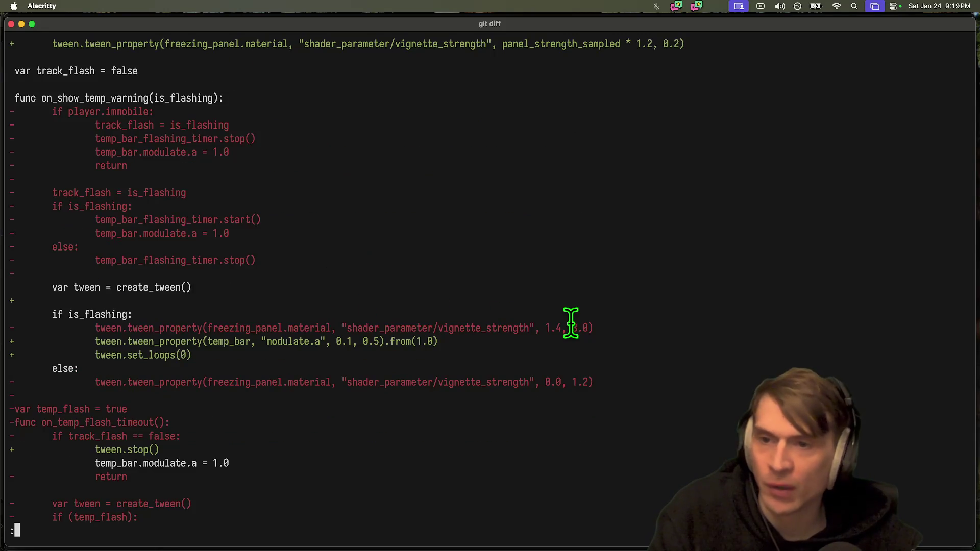
pyautogui.scroll(-4, 571, 323)
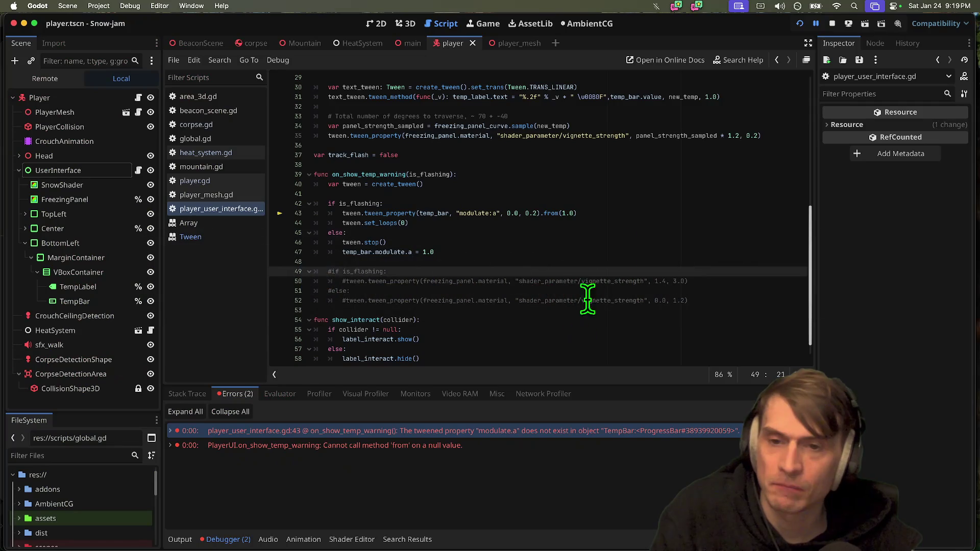
pyautogui.click(635, 232)
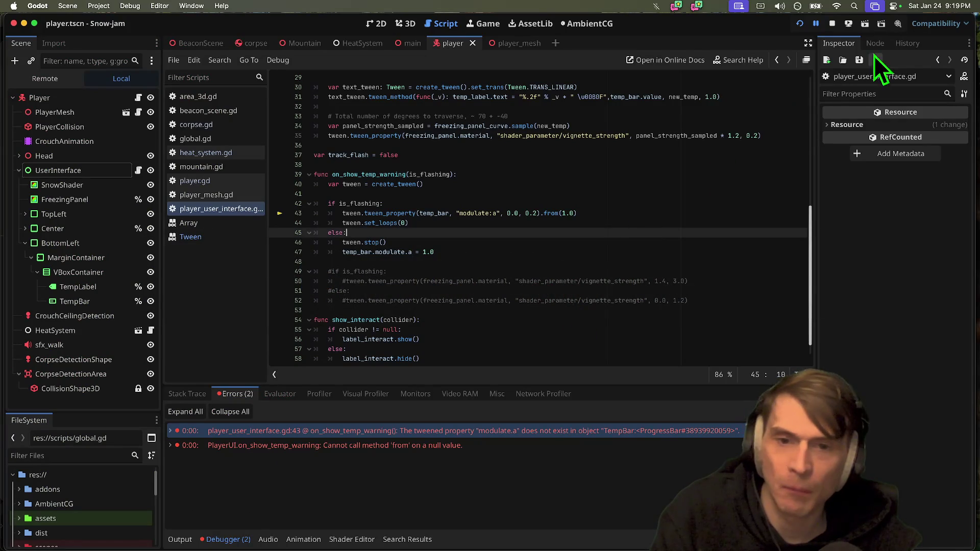
# Stop the running game and return the caret to the tween lines in on_show_temp_warning.
pyautogui.click(833, 24)
pyautogui.click(727, 213)
pyautogui.press('Down')
pyautogui.press('Down')
pyautogui.press('Down')
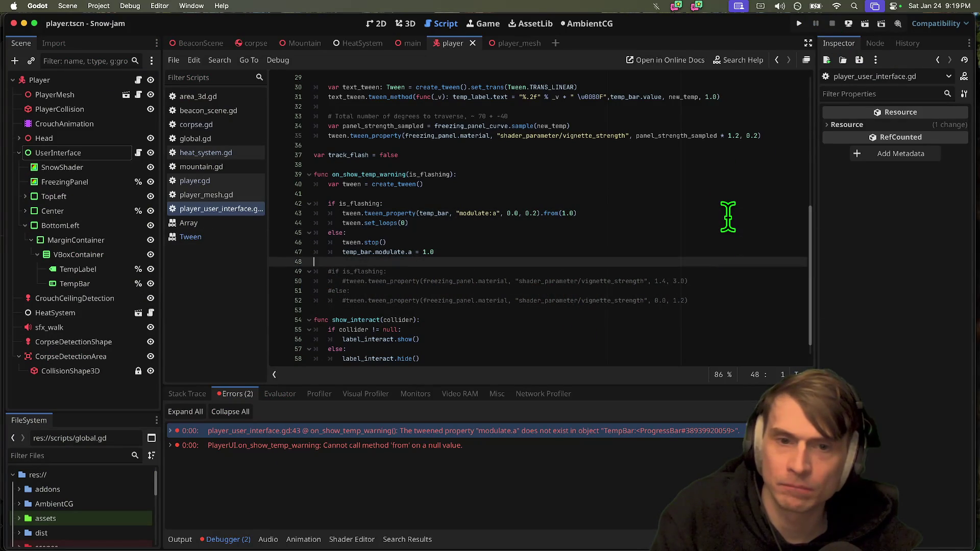
pyautogui.click(728, 214)
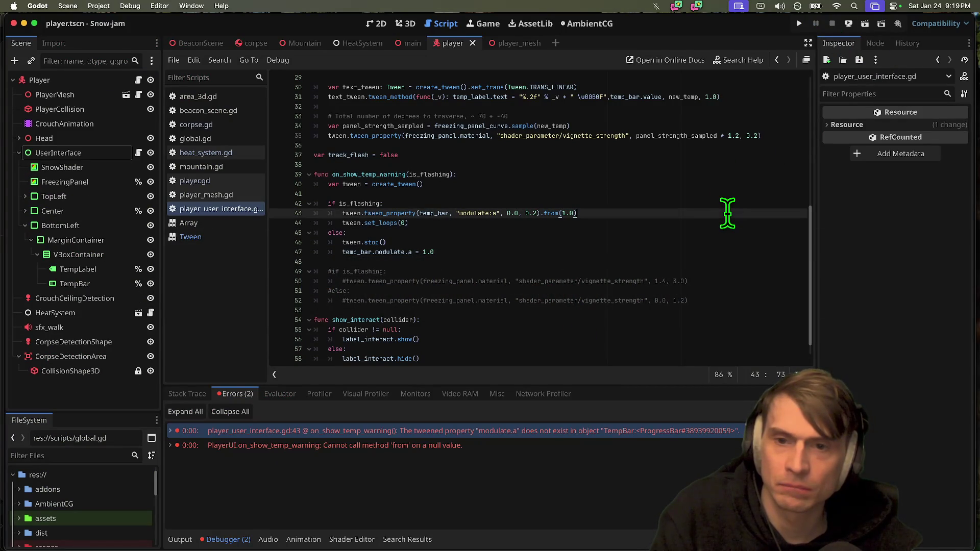
# Move tween.set_loops(0) directly under create_tween() and run the game.
pyautogui.tripleClick(734, 229)
pyautogui.press('BackSpace')
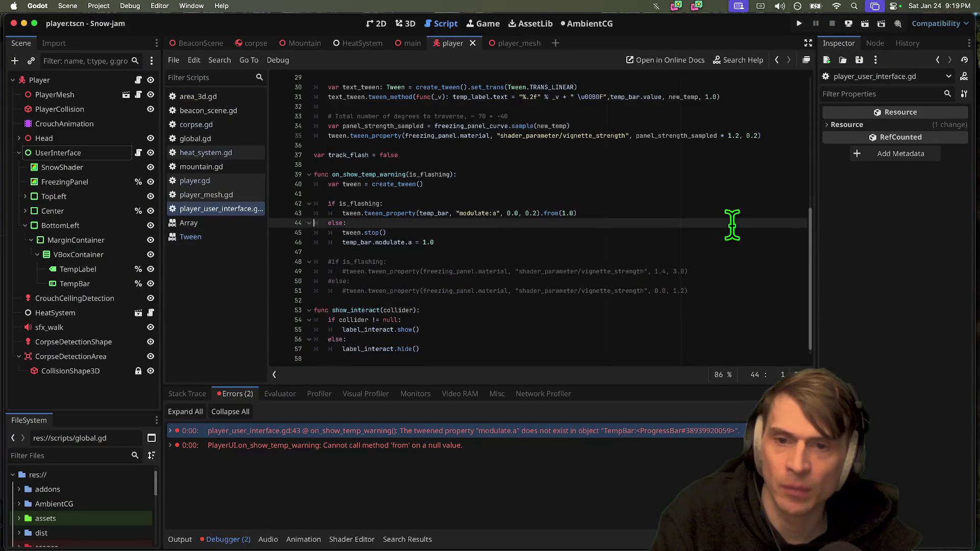
pyautogui.press('Up')
pyautogui.press('Up')
pyautogui.press('Up')
pyautogui.write('tween.set_loops(0)')
pyautogui.press('Up')
pyautogui.press('super+b')
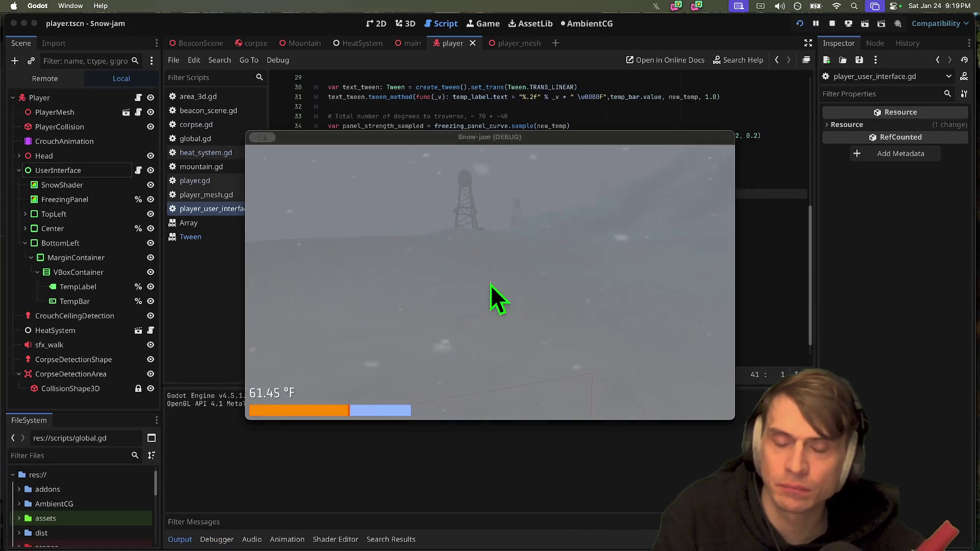
# Stop the game and insert an 'if is_flashing' line right after the on_show_temp_warning header.
pyautogui.press('super+q')
pyautogui.doubleClick(372, 174)
pyautogui.click(513, 174)
pyautogui.press('Return')
pyautogui.write('if ')
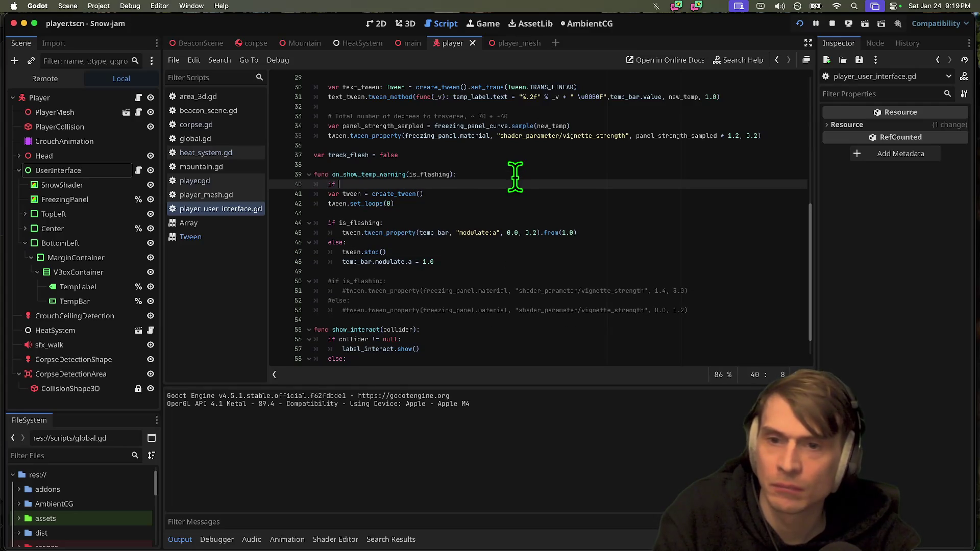
pyautogui.write('is_f')
pyautogui.press('Return')
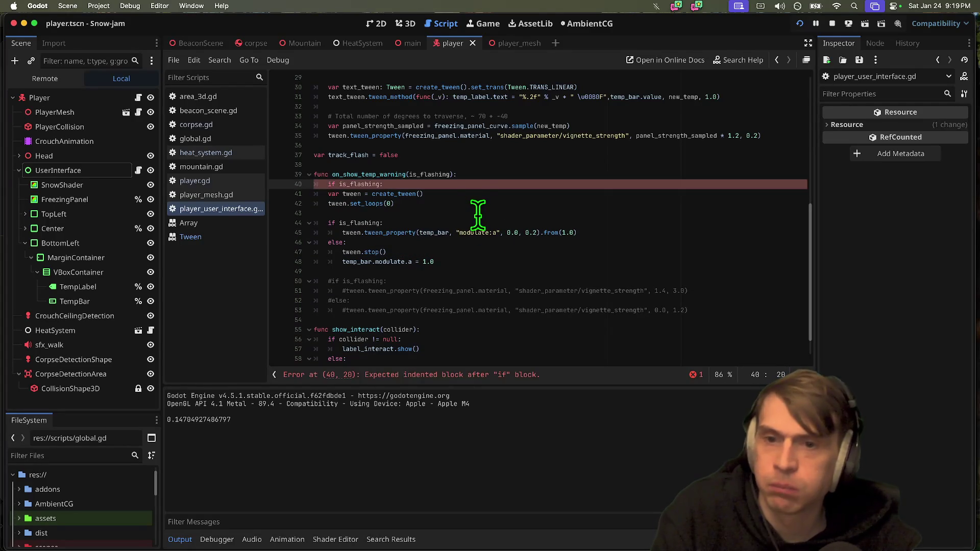
# Rewrite the condition as 'if is_flashing == false:' and indent the tween creation and set_loops lines under it.
pyautogui.moveTo(477, 215); pyautogui.dragTo(256, 193)
pyautogui.click(339, 184)
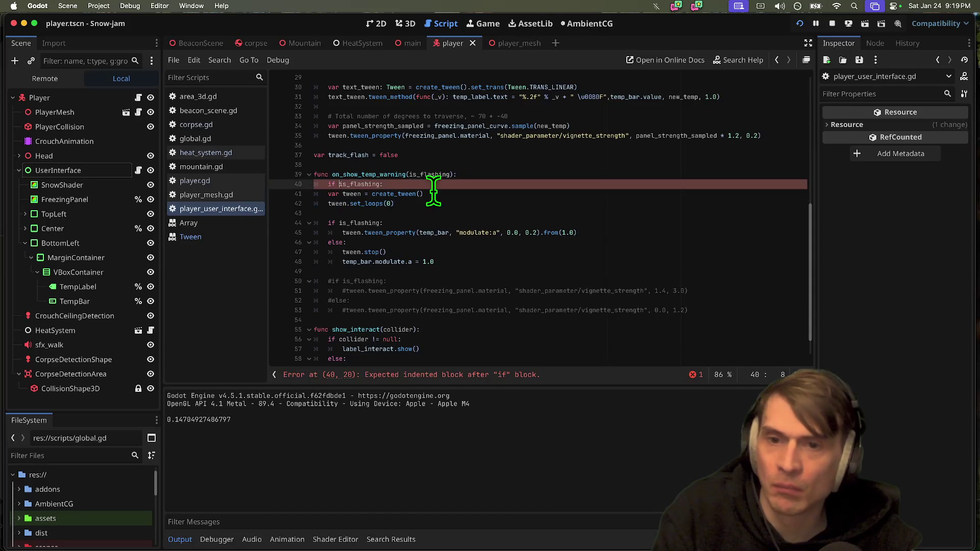
pyautogui.write('not')
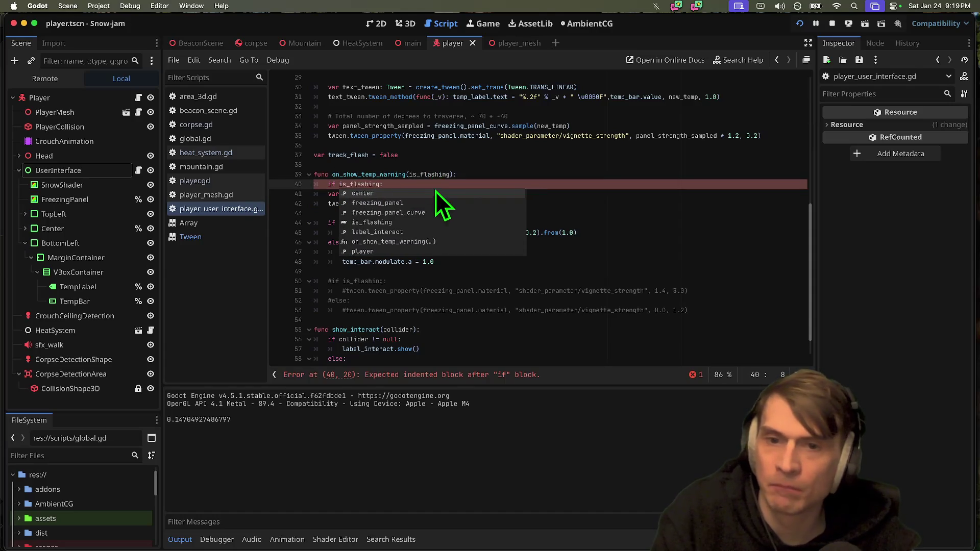
pyautogui.press('BackSpace')
pyautogui.press('BackSpace')
pyautogui.press('BackSpace')
pyautogui.click(435, 186)
pyautogui.press('BackSpace')
pyautogui.write('=')
pyautogui.write(':')
pyautogui.moveTo(540, 204); pyautogui.dragTo(540, 193)
pyautogui.press('Tab')
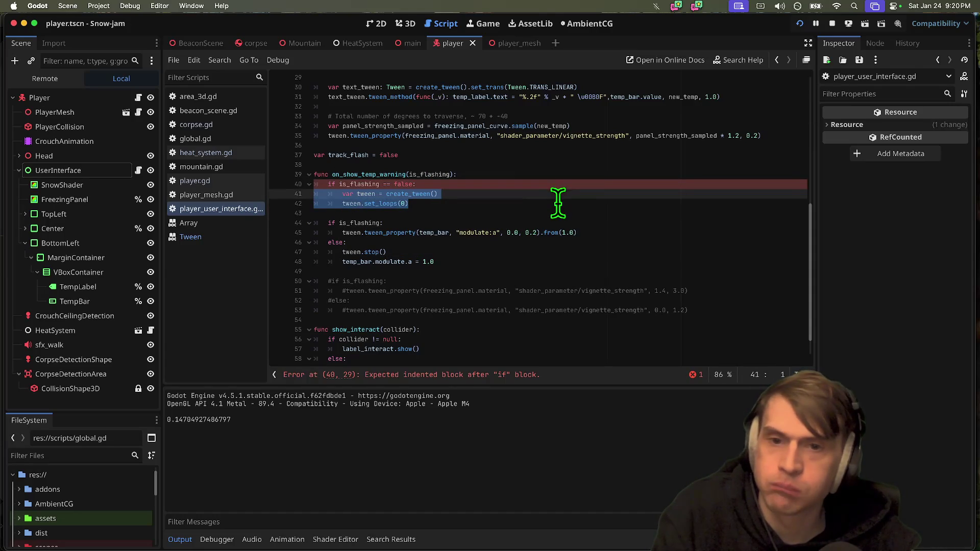
# Move the temp_bar tween line into the if block and the unindented var tween line above the if.
pyautogui.click(560, 231)
pyautogui.hotkey('alt', 'Up')
pyautogui.hotkey('alt', 'Up')
pyautogui.press('Down')
pyautogui.click(587, 194)
pyautogui.hotkey('ctrl', 'x')
pyautogui.press('Up')
pyautogui.press('Return')
pyautogui.press('Up')
pyautogui.hotkey('ctrl', 'v')
pyautogui.press('BackSpace')
pyautogui.hotkey('shift', 'Tab')
# Add a return line inside the if block, followed by blank lines, and remove a stray character.
pyautogui.click(562, 223)
pyautogui.press('Tab')
pyautogui.press('Tab')
pyautogui.press('Return')
pyautogui.press('Up')
pyautogui.write('ret')
pyautogui.press('Down')
pyautogui.press('Return')
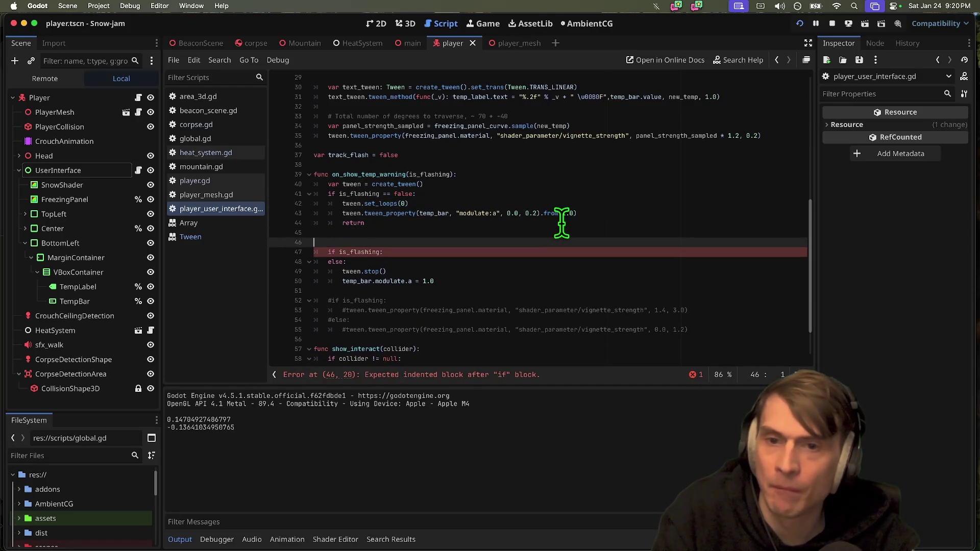
pyautogui.press('Return')
pyautogui.press('Up')
pyautogui.press('BackSpace')
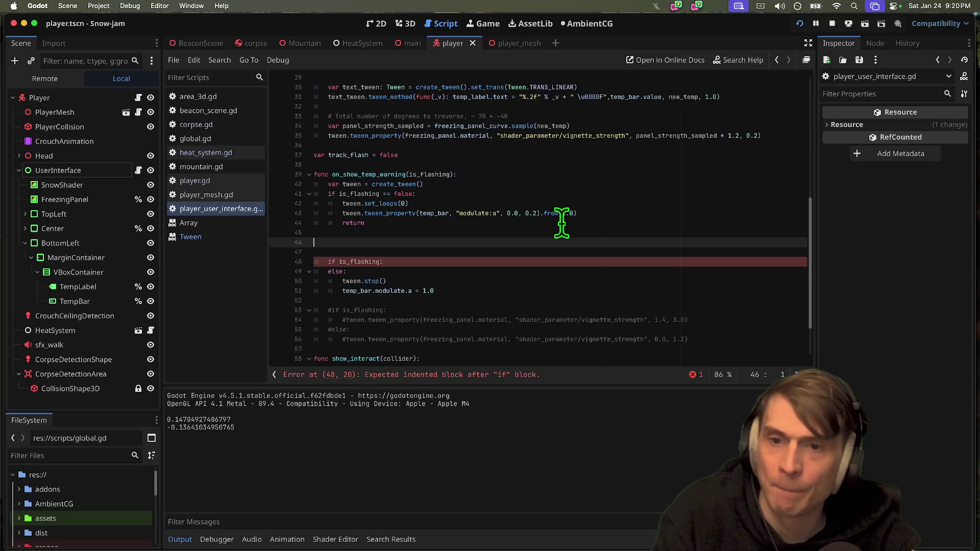
# Delete the leftover return, 'if is_flashing:' and blank lines above else, then run the game.
pyautogui.press('Down')
pyautogui.press('Down')
pyautogui.press('super+shift+k')
pyautogui.press('Up')
pyautogui.press('Up')
pyautogui.press('Up')
pyautogui.press('super+shift+k')
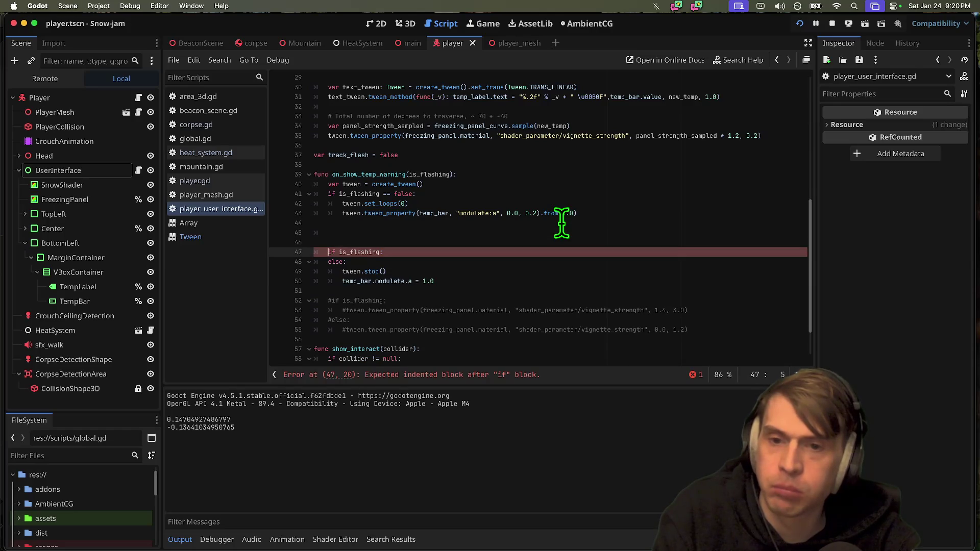
pyautogui.press('Down')
pyautogui.press('Down')
pyautogui.press('Down')
pyautogui.press('Up')
pyautogui.press('Up')
pyautogui.press('Up')
pyautogui.press('super+shift+k')
pyautogui.press('super+shift+k')
pyautogui.press('super+shift+k')
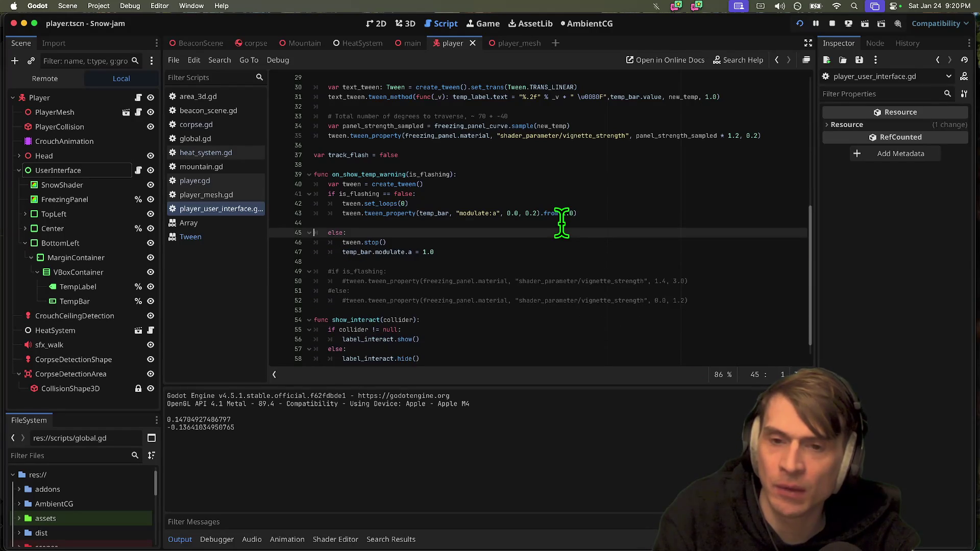
pyautogui.press('super+b')
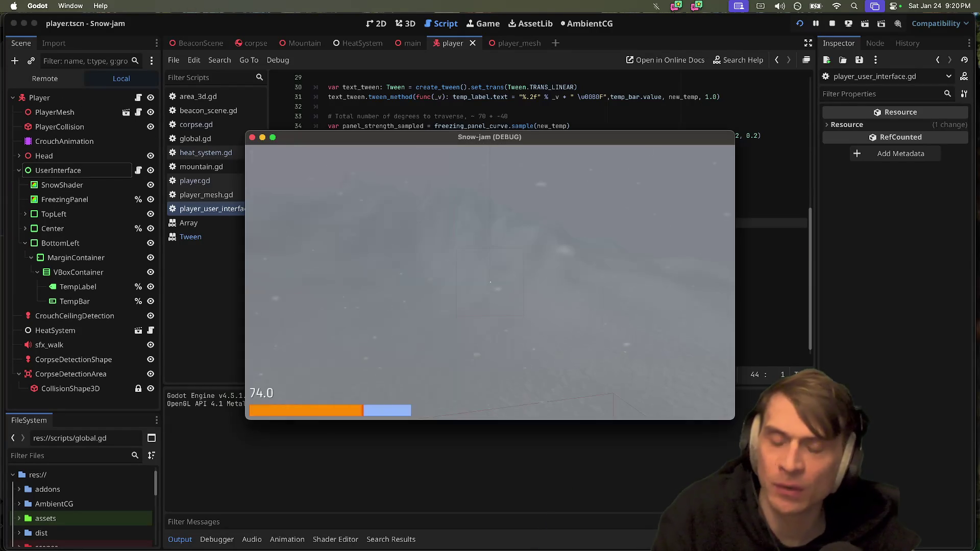
pyautogui.doubleClick(364, 195)
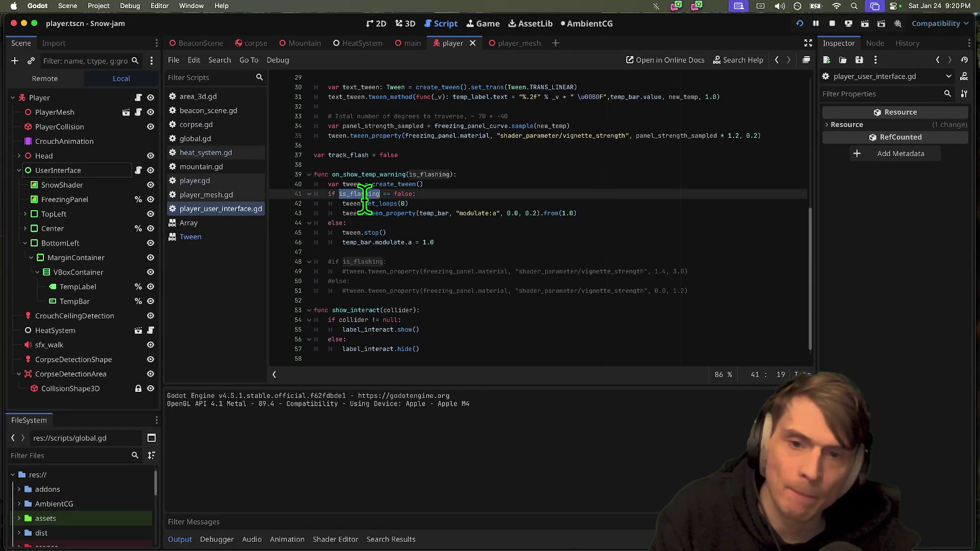
# Remove the empty line above the function and replace is_flashing with track_flash in the if condition.
pyautogui.click(458, 194)
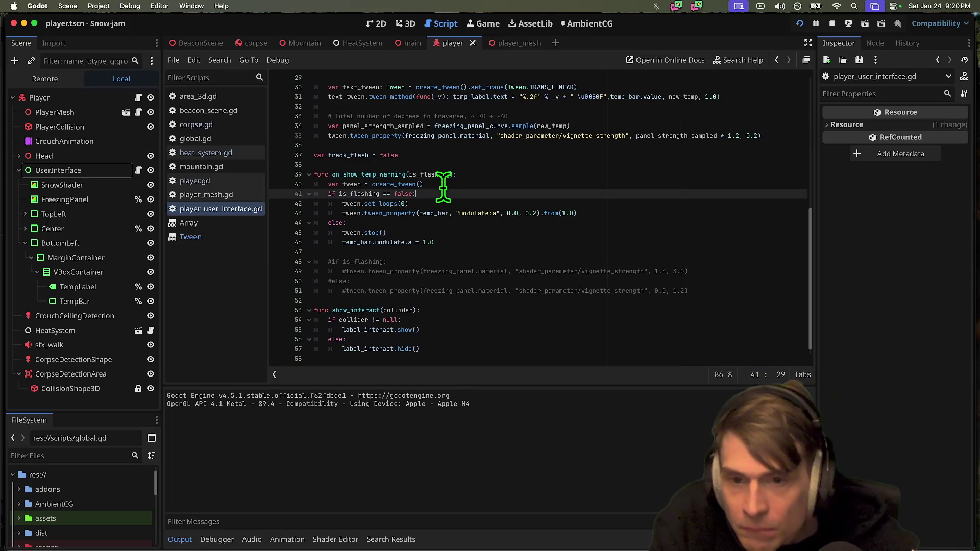
pyautogui.click(433, 171)
pyautogui.click(474, 167)
pyautogui.press('BackSpace')
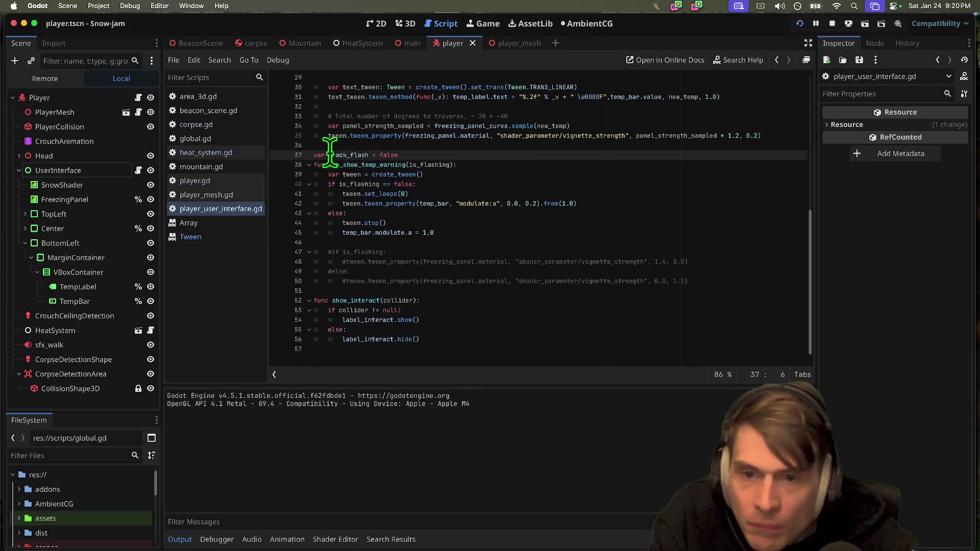
pyautogui.doubleClick(348, 155)
pyautogui.hotkey('ctrl', 'c')
pyautogui.doubleClick(358, 184)
pyautogui.hotkey('ctrl', 'v')
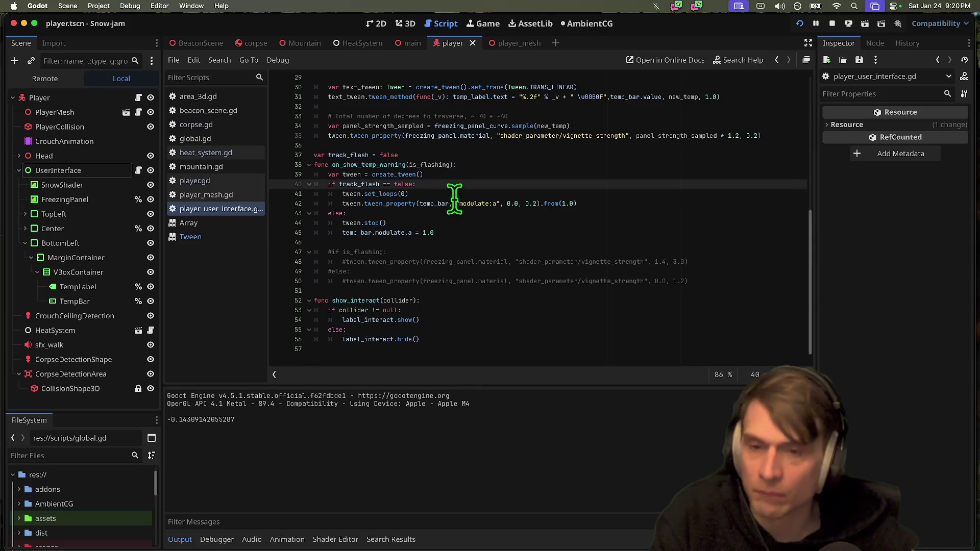
pyautogui.press('Left')
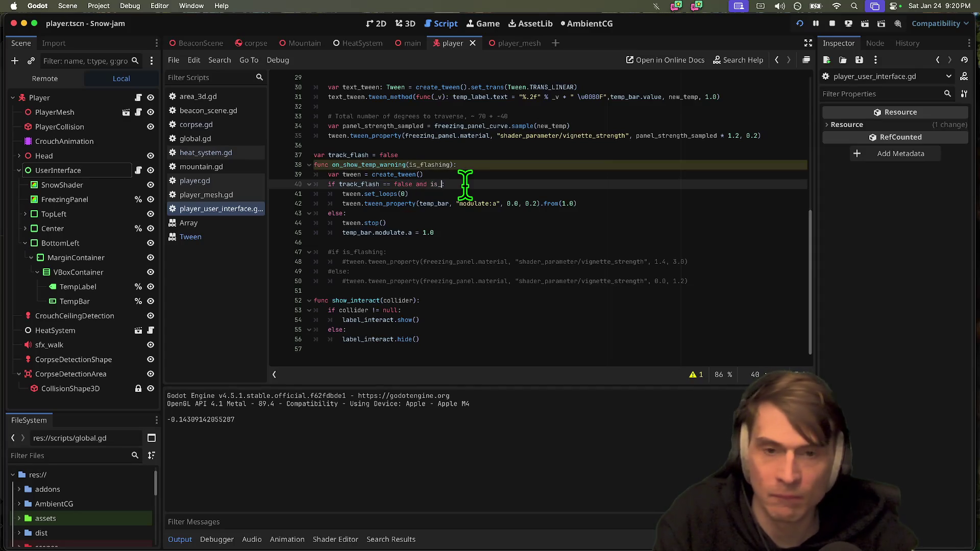
# Make the condition 'if track_flash == false and is_flashing:' and add 'track_flash = true' inside it.
pyautogui.moveTo(469, 185); pyautogui.dragTo(367, 189)
pyautogui.press('Down')
pyautogui.press('Down')
pyautogui.press('Down')
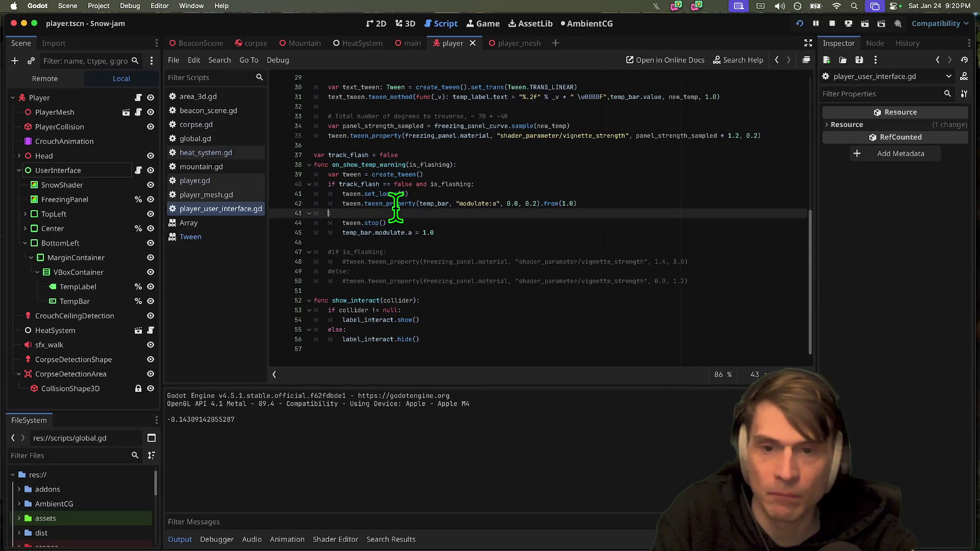
pyautogui.doubleClick(350, 185)
pyautogui.click(485, 184)
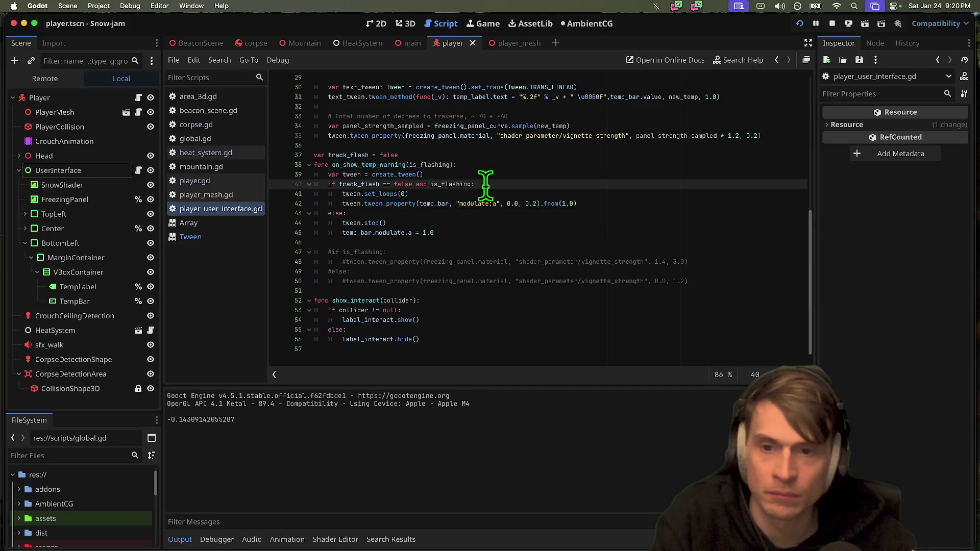
pyautogui.press('Return')
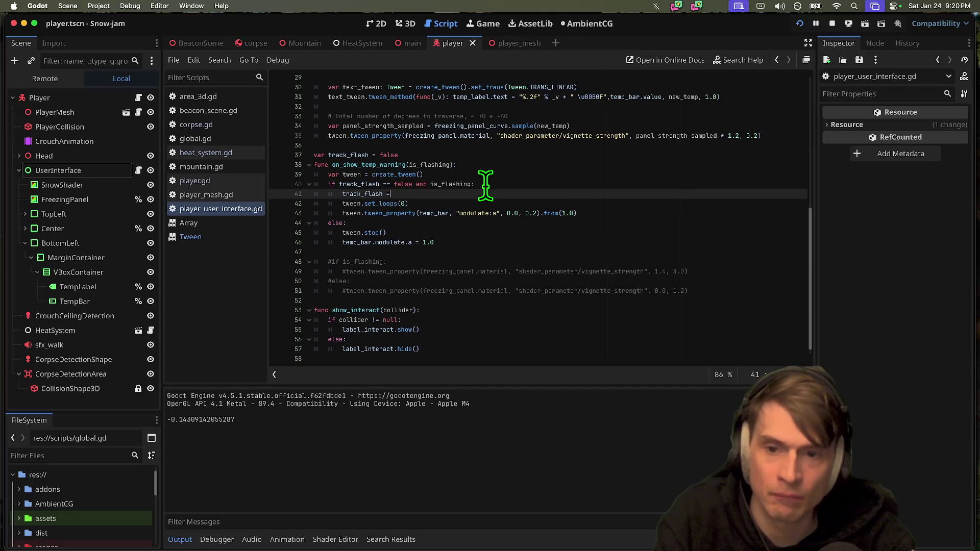
pyautogui.write('true')
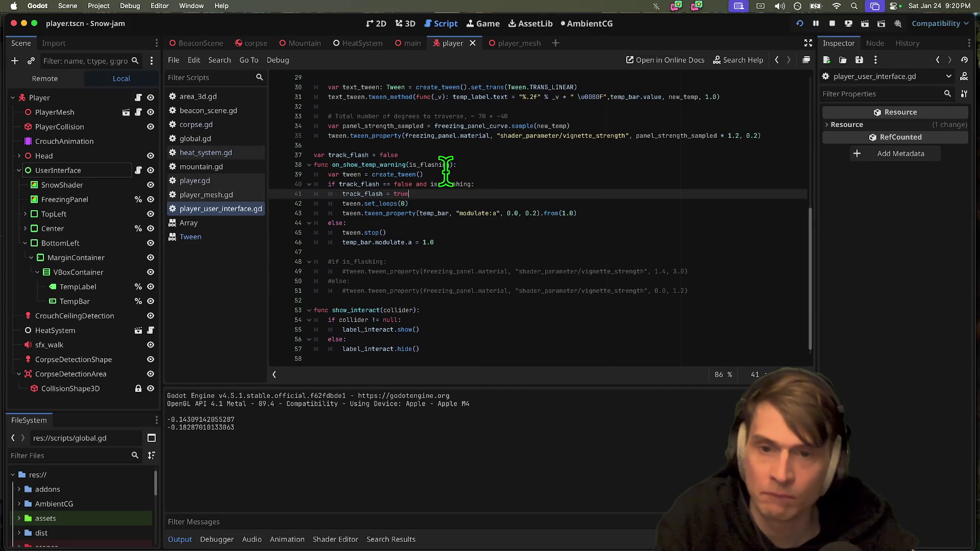
pyautogui.doubleClick(373, 193)
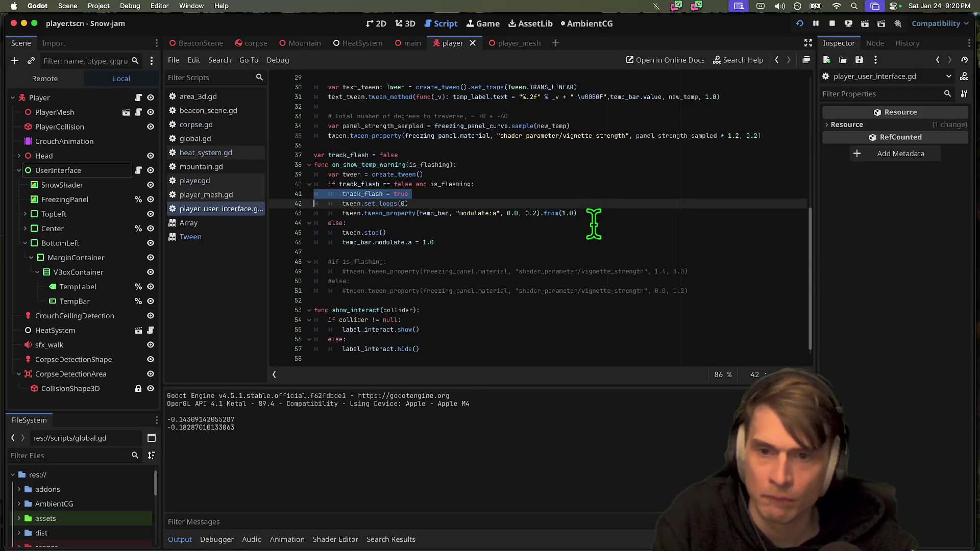
pyautogui.click(593, 223)
# Turn else into 'elif track_flash == true and not is_flashing:'.
pyautogui.write('if')
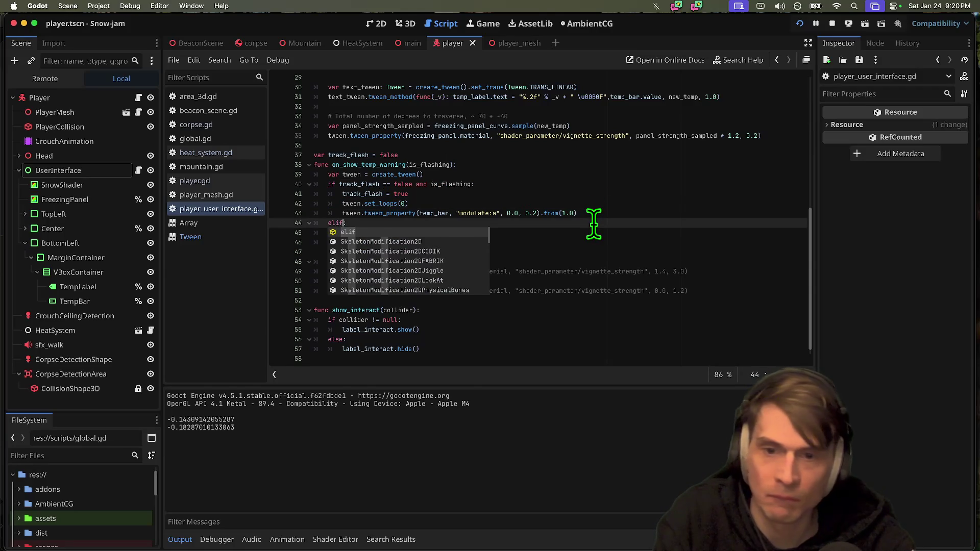
pyautogui.press('BackSpace')
pyautogui.press('BackSpace')
pyautogui.press('BackSpace')
pyautogui.write('if')
pyautogui.press('Return')
pyautogui.press('BackSpace')
pyautogui.write('track')
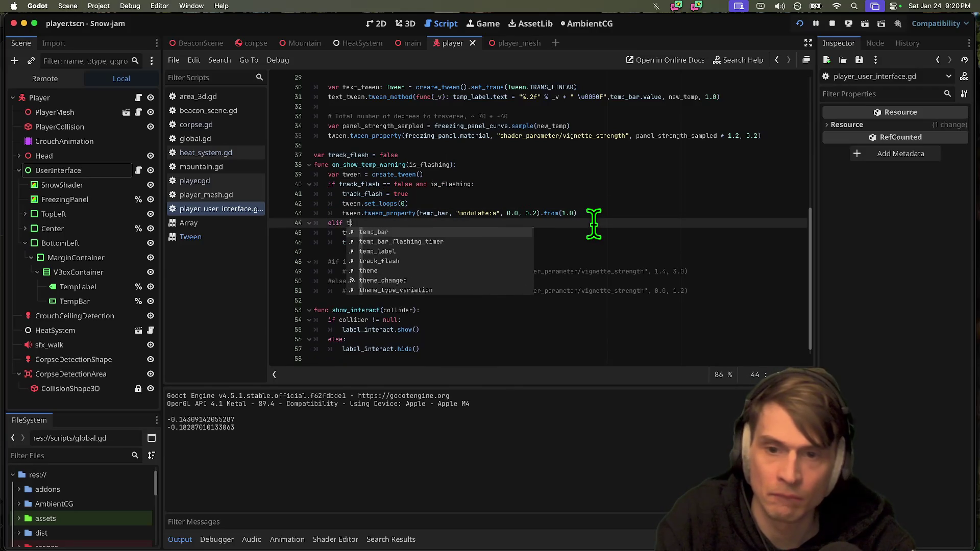
pyautogui.press('Return')
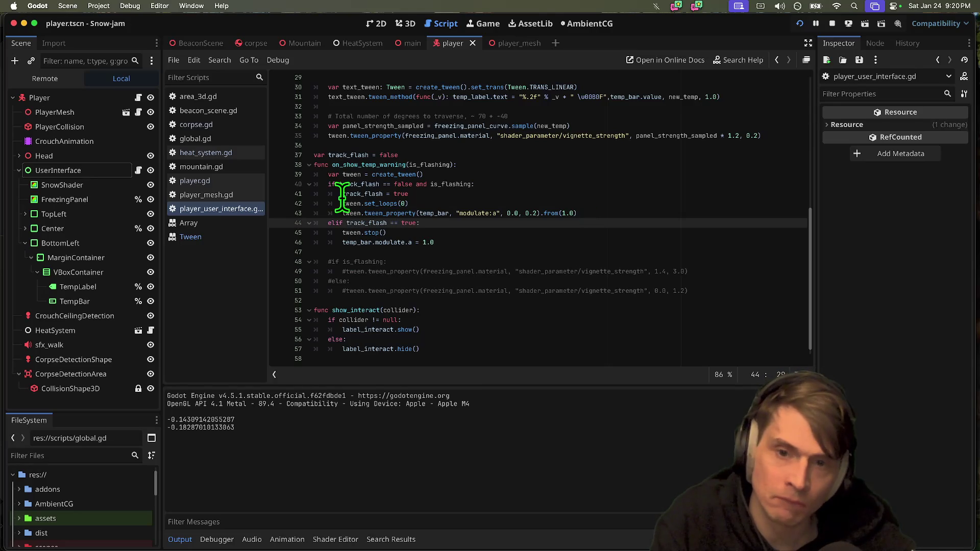
pyautogui.click(441, 184)
pyautogui.click(481, 226)
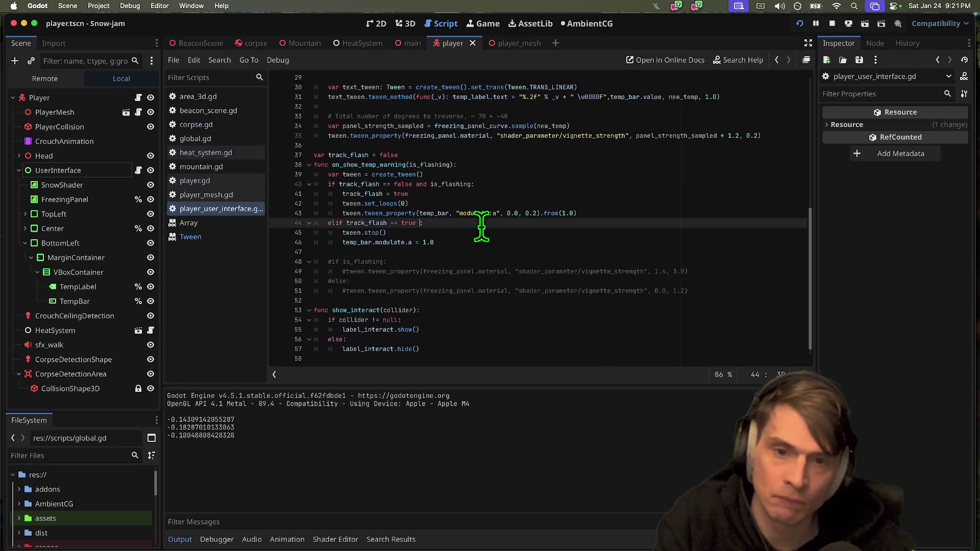
pyautogui.write('and notis_flashing')
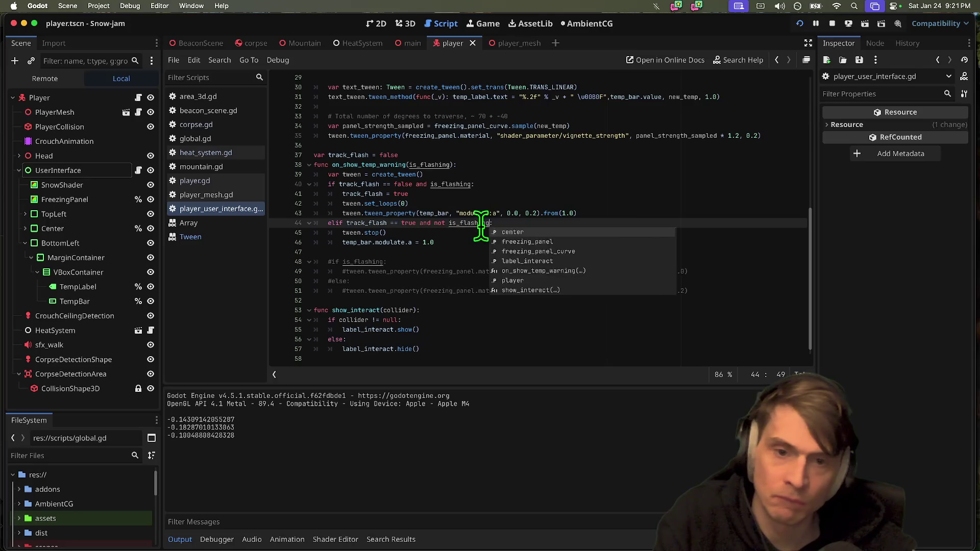
# Add 'track_flash = false' inside the elif branch and run the game again.
pyautogui.click(385, 203)
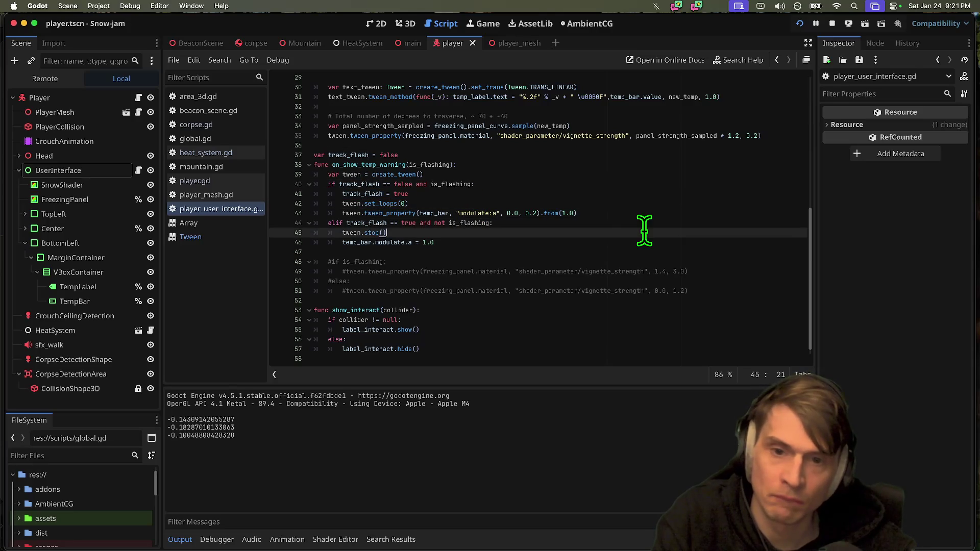
pyautogui.press('Down')
pyautogui.press('Down')
pyautogui.press('Down')
pyautogui.press('Up')
pyautogui.press('Up')
pyautogui.press('End')
pyautogui.press('Return')
pyautogui.write('track_flash = true')
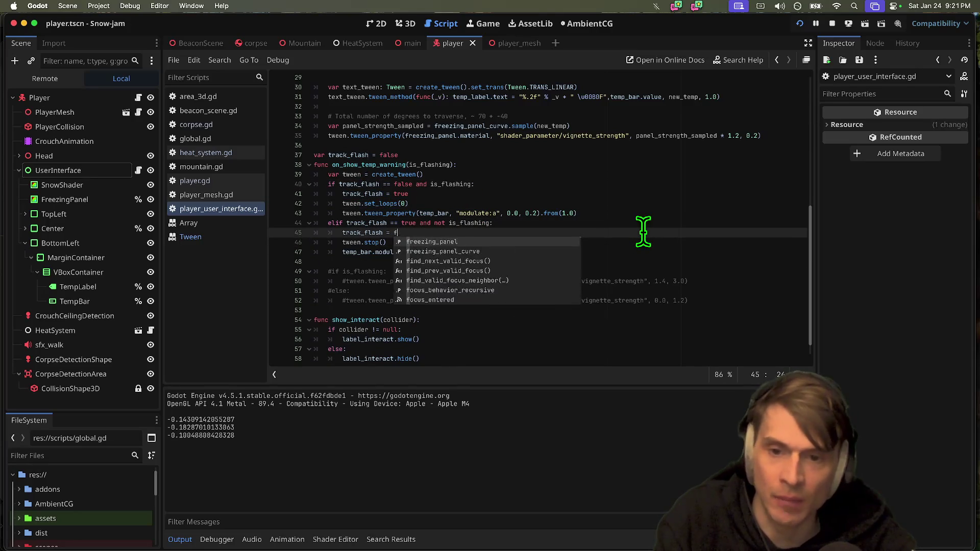
pyautogui.write('ls')
pyautogui.press('Return')
pyautogui.press('super+b')
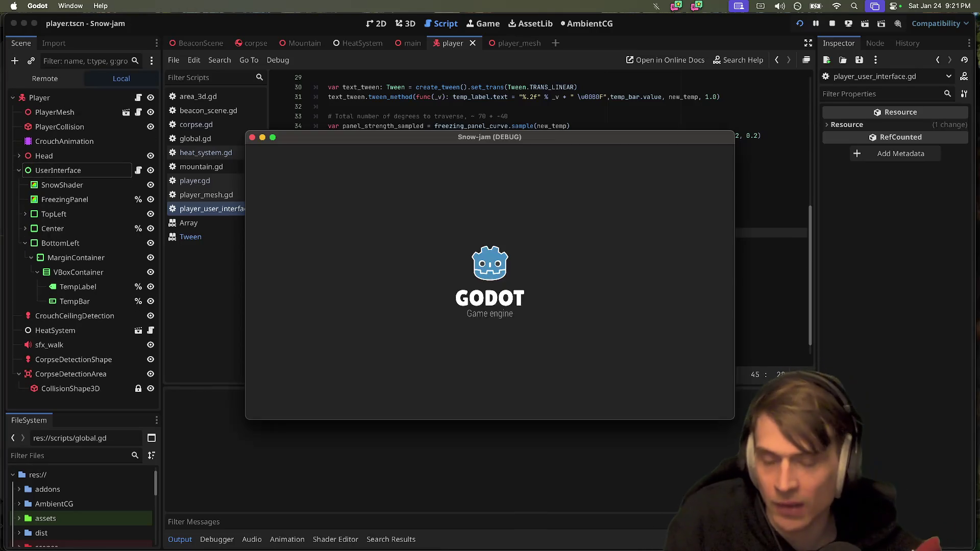
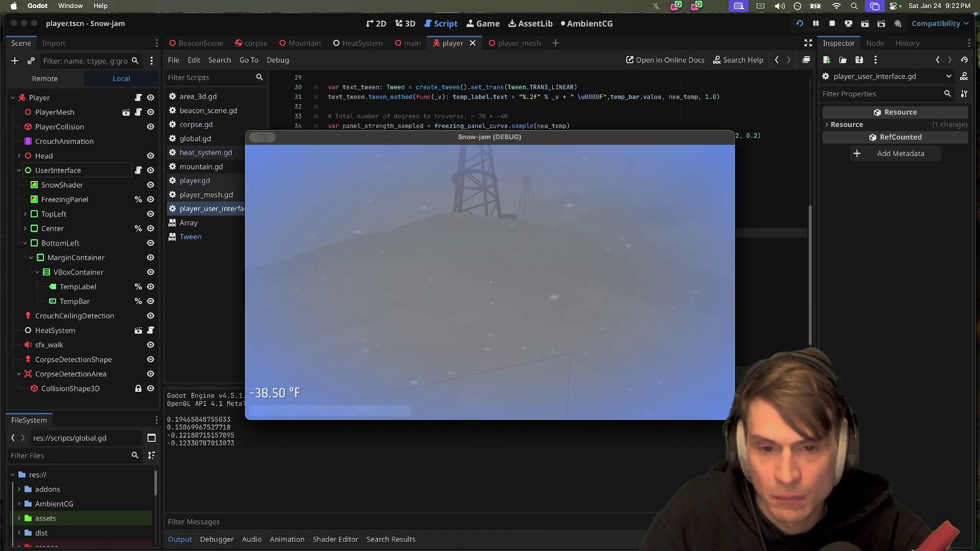
# Stop the game, change line 43's flash tween duration from 0.2 to 0.4, and run it.
pyautogui.press('Escape')
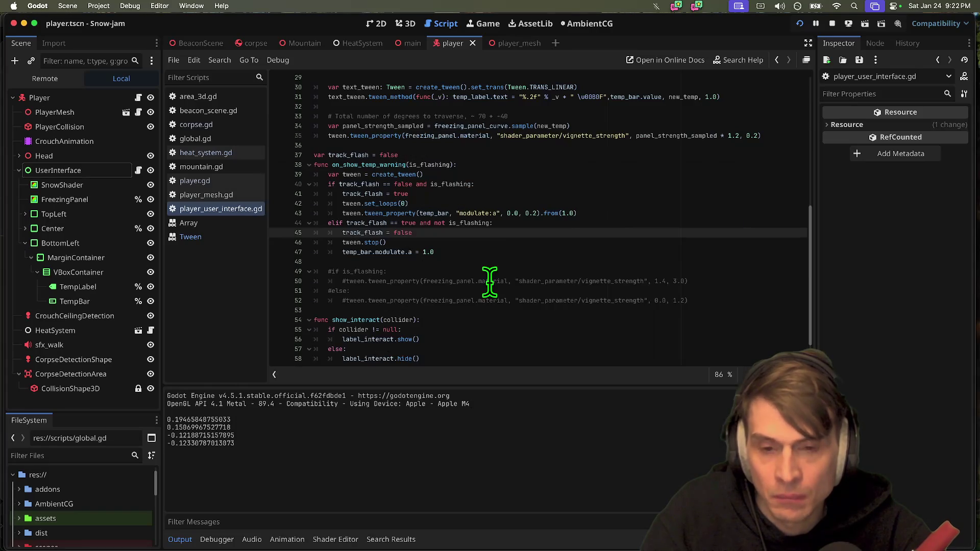
pyautogui.click(590, 213)
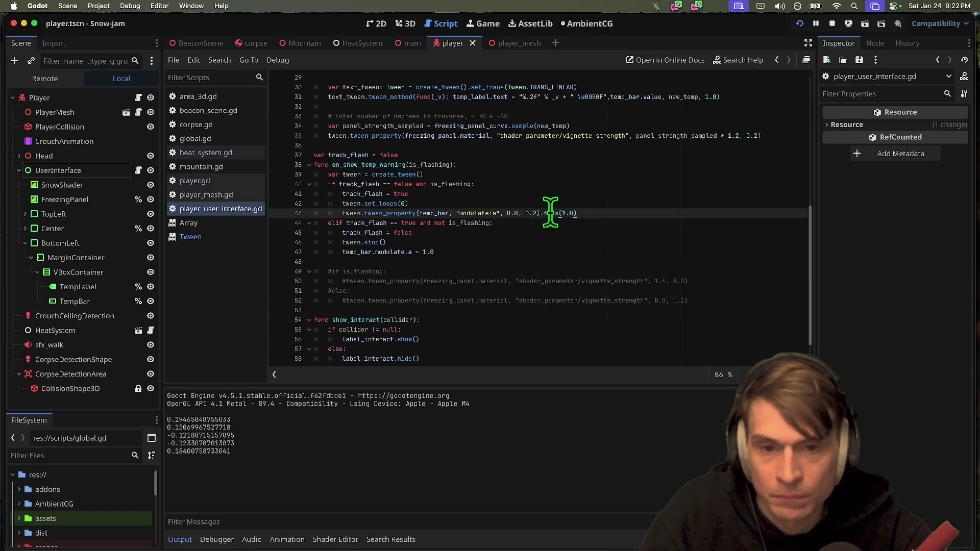
pyautogui.press('super+b')
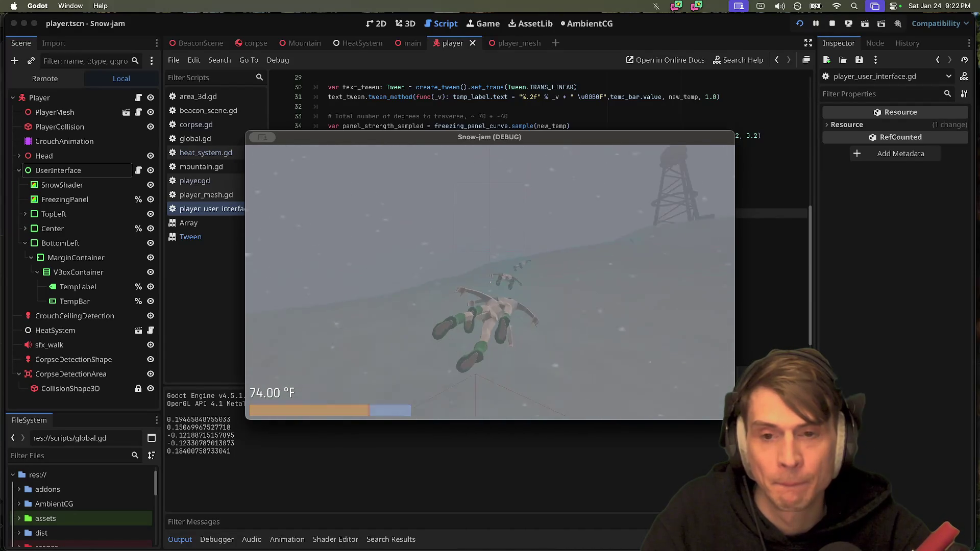
# Run the game again to test the temperature bar warning flash, then stop it.
pyautogui.press('Escape')
pyautogui.click(438, 164)
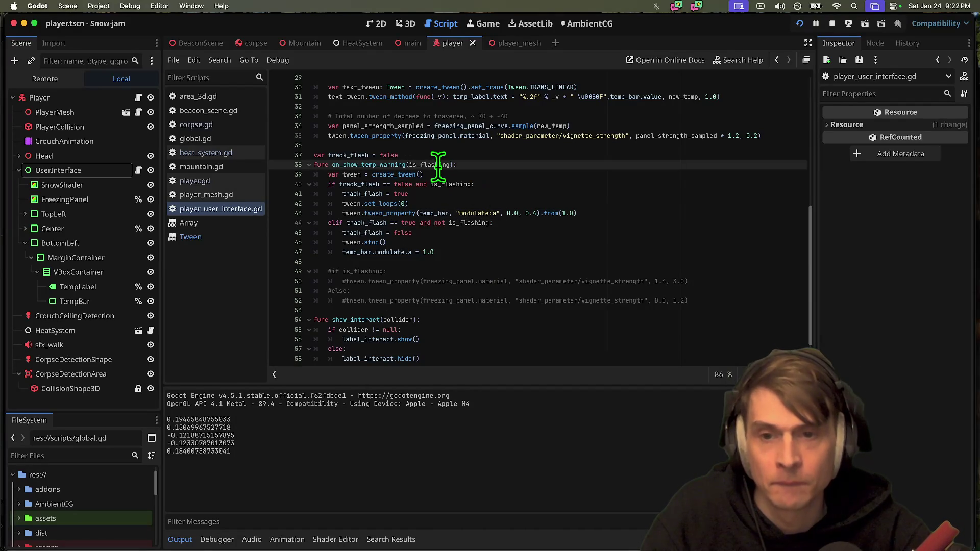
pyautogui.press('super+b')
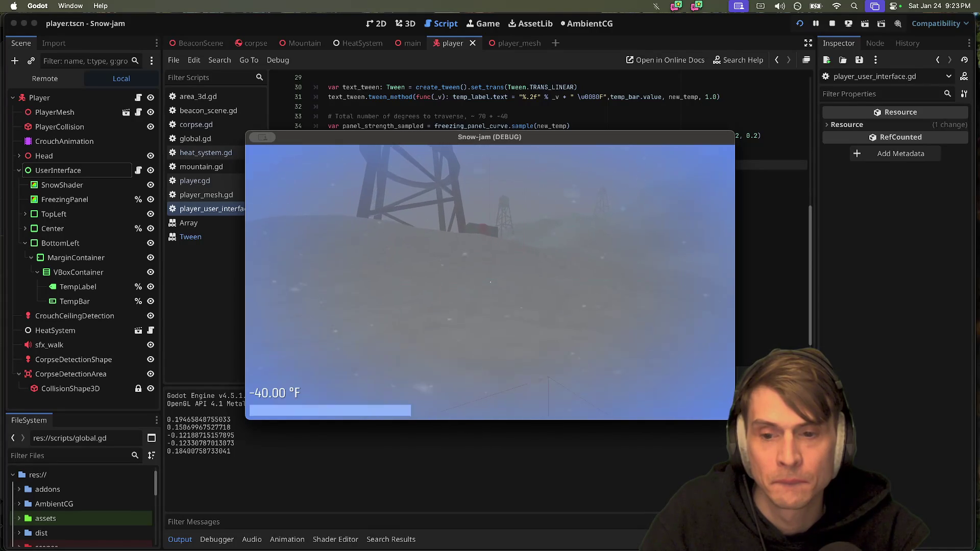
pyautogui.press('super+q')
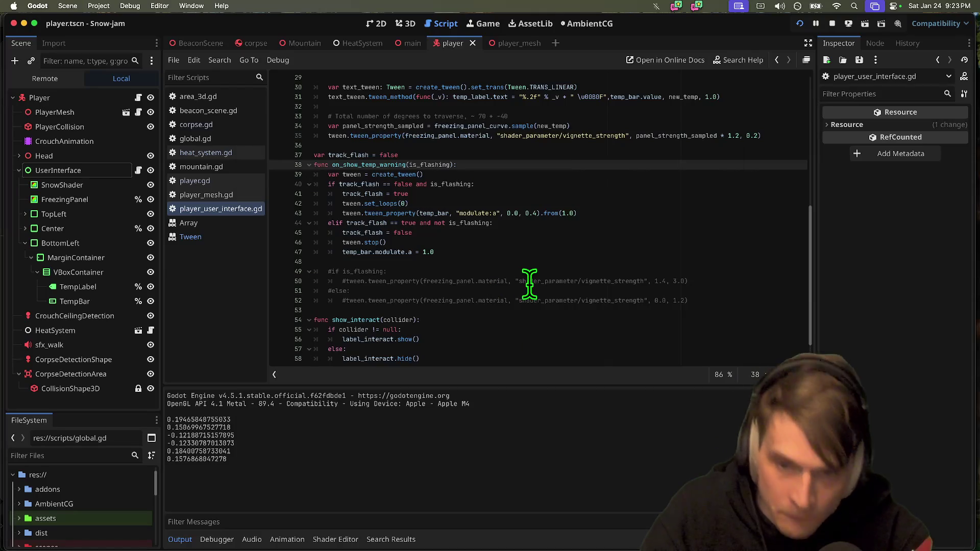
# Change line 44's elif condition from 'not is_flashing' to 'is_flashing == false'.
pyautogui.click(514, 242)
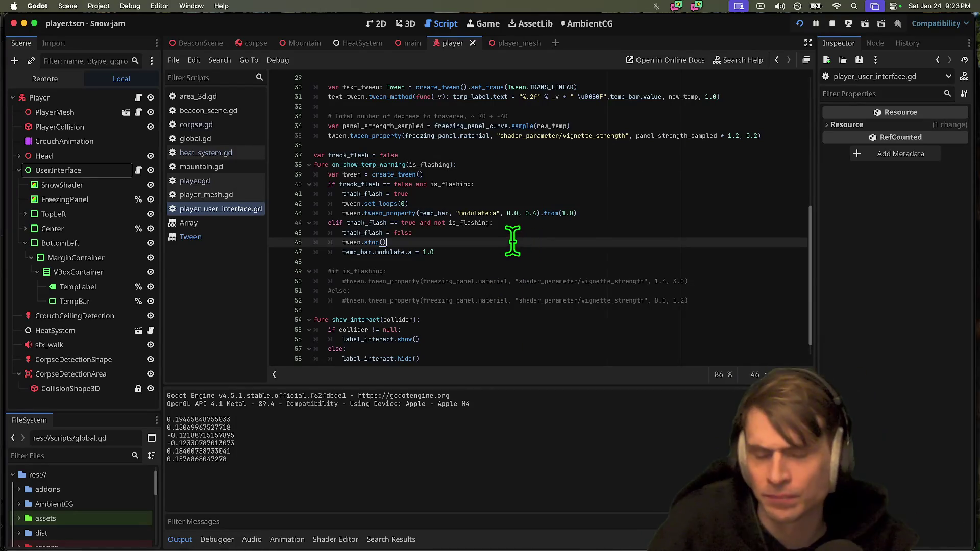
pyautogui.click(370, 165)
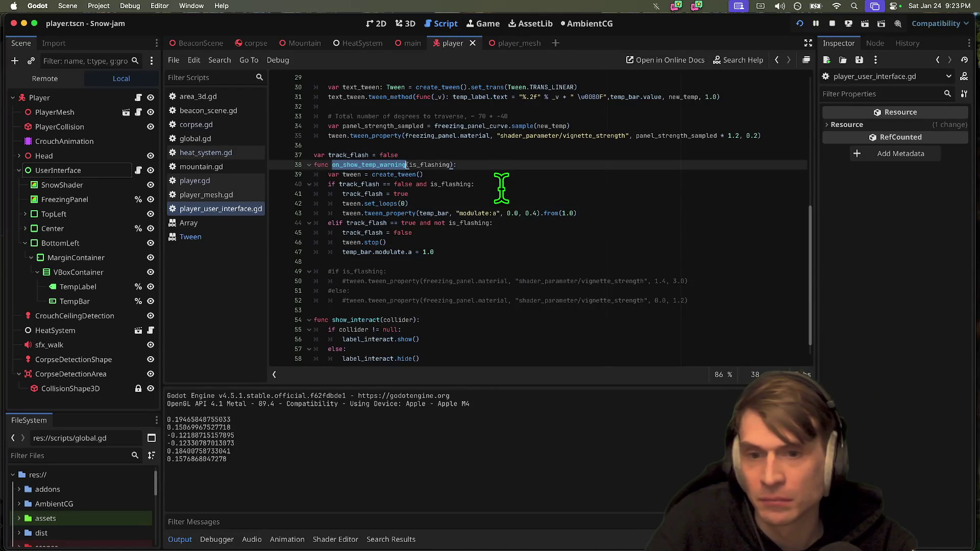
pyautogui.doubleClick(371, 223)
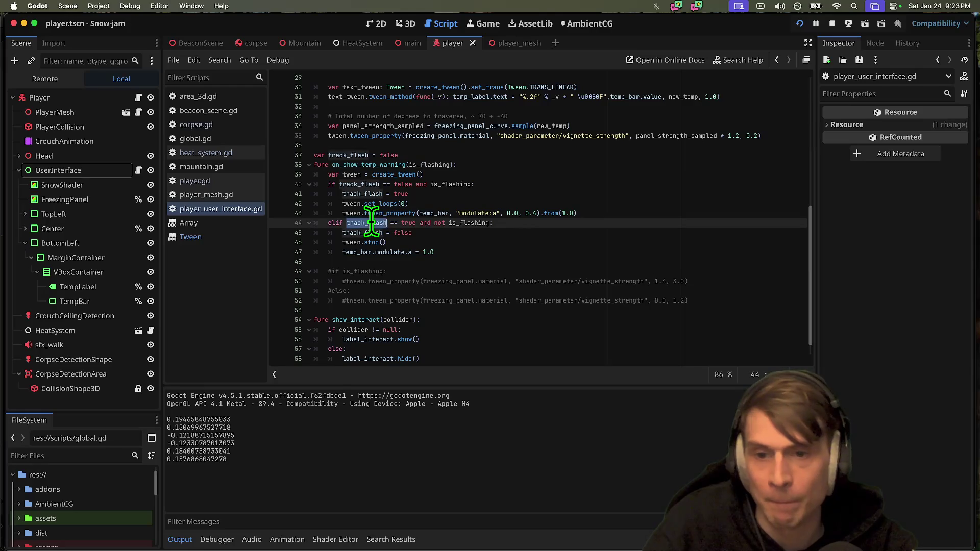
pyautogui.click(403, 184)
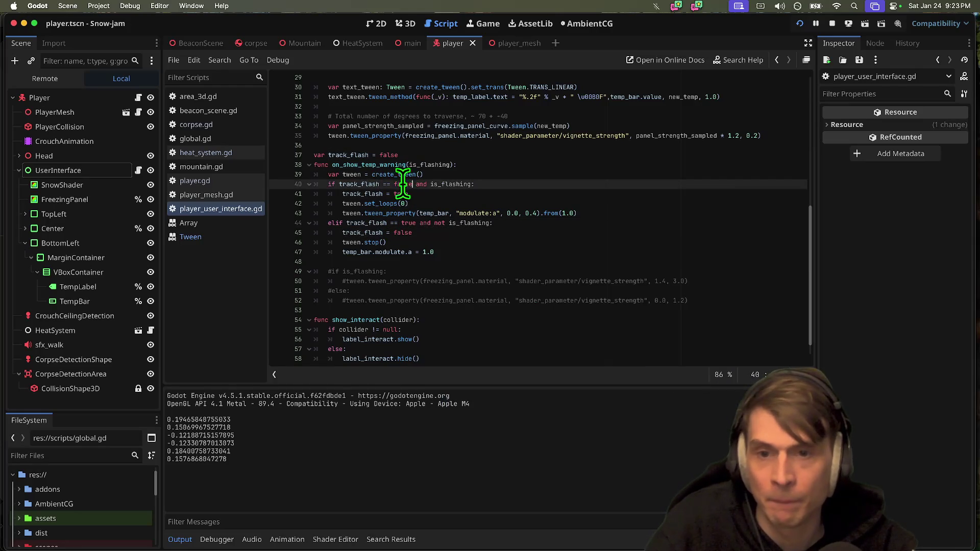
pyautogui.doubleClick(461, 185)
pyautogui.doubleClick(466, 223)
pyautogui.moveTo(466, 223); pyautogui.dragTo(435, 223)
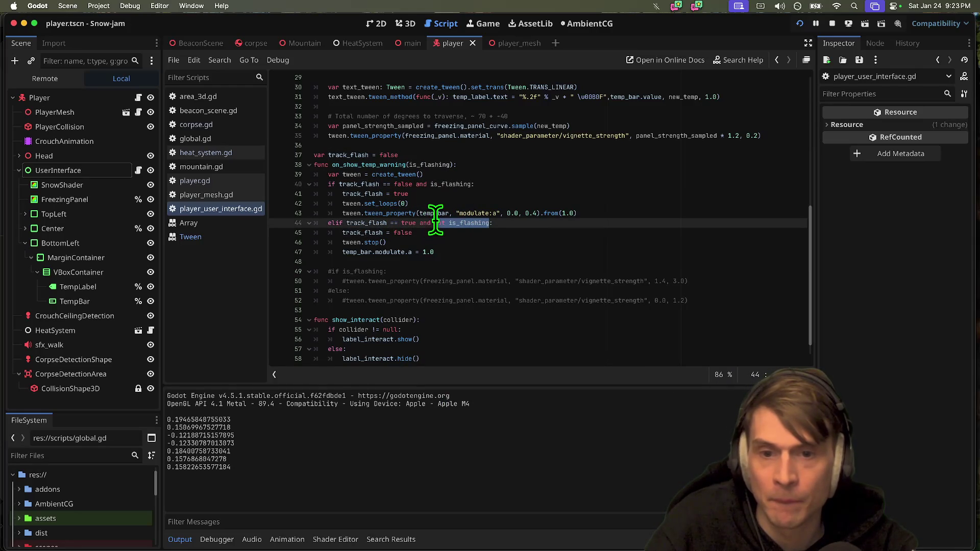
pyautogui.write(':')
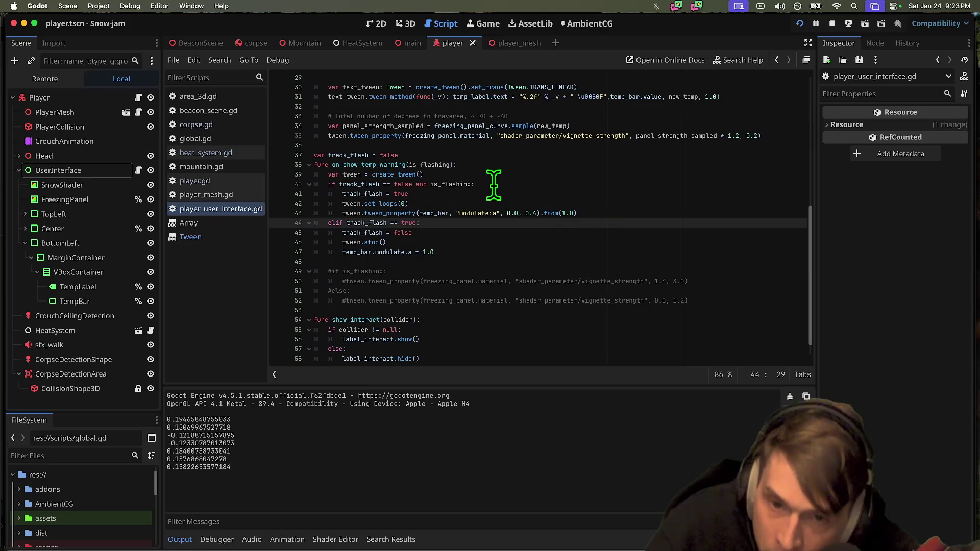
pyautogui.doubleClick(463, 184)
pyautogui.click(490, 224)
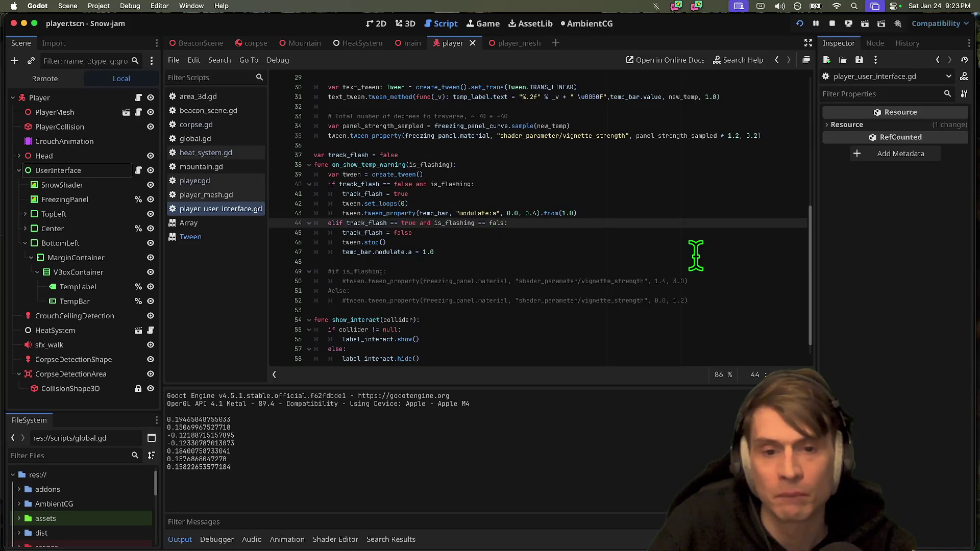
pyautogui.write('e')
# Review the track_flash = false line, keeping it, then open heat_system.gd.
pyautogui.doubleClick(357, 223)
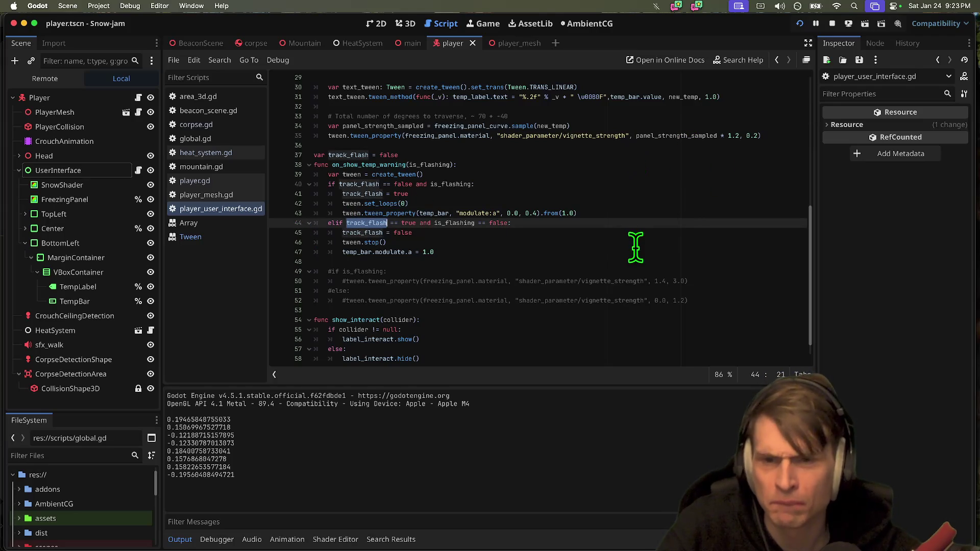
pyautogui.tripleClick(572, 235)
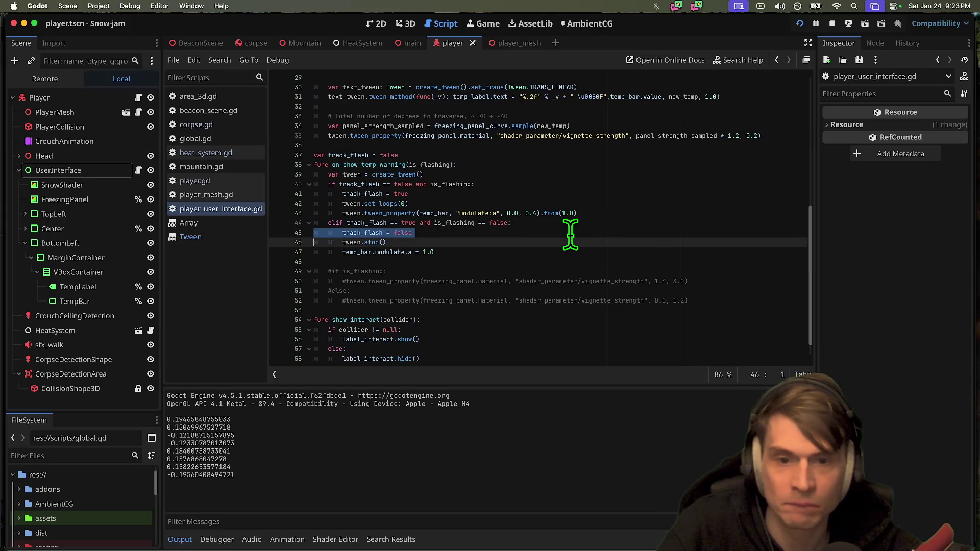
pyautogui.press('BackSpace')
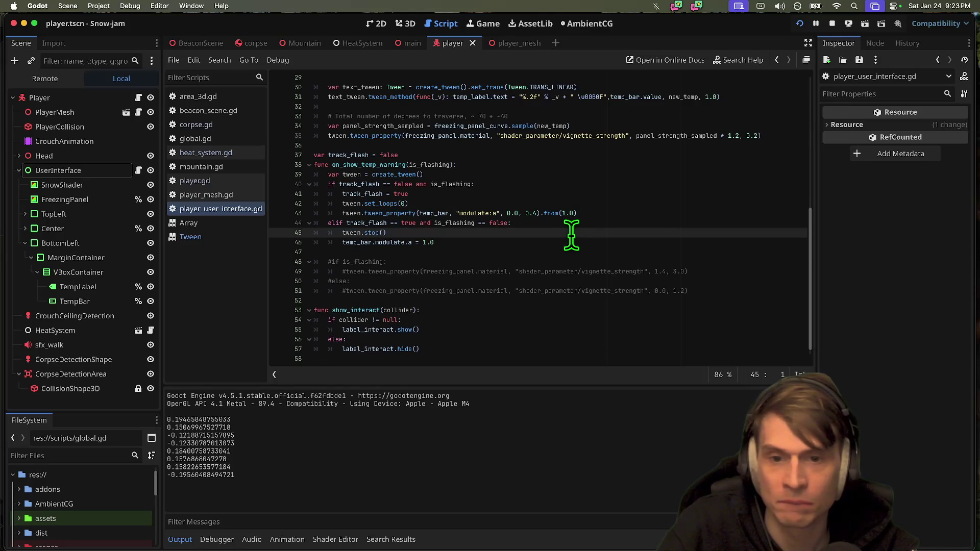
pyautogui.press('super+z')
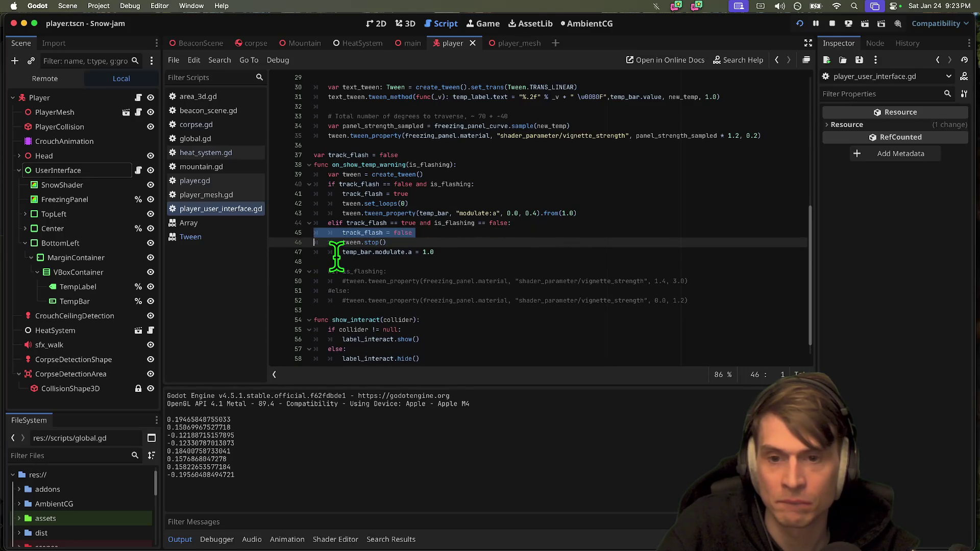
pyautogui.click(393, 253)
pyautogui.click(445, 263)
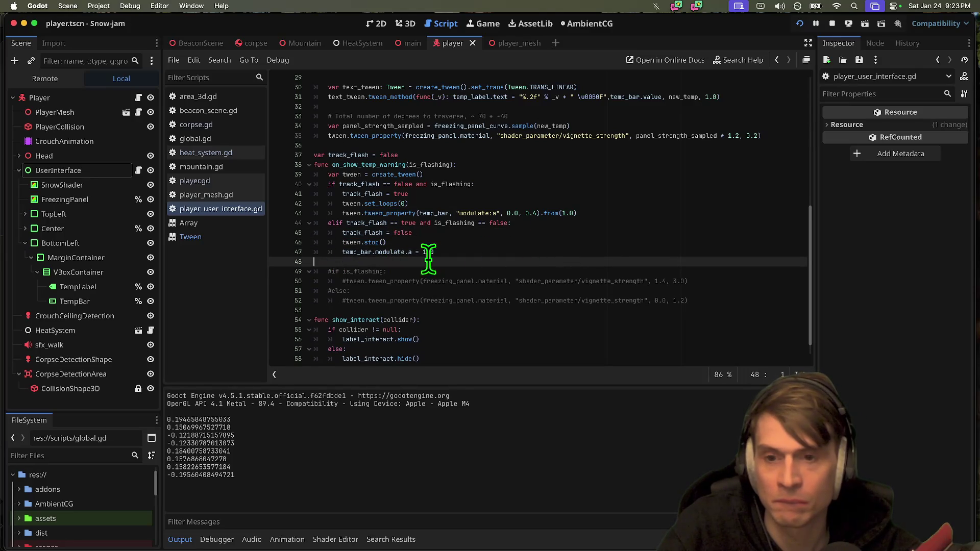
pyautogui.click(243, 151)
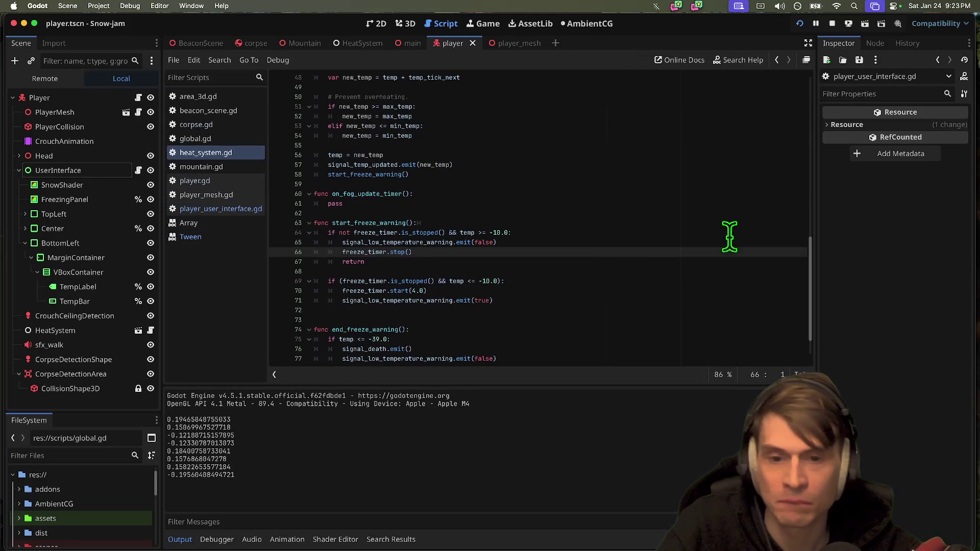
# Inspect the signal_low_temperature_warning emit call with its false argument on line 65.
pyautogui.doubleClick(405, 241)
pyautogui.scroll(-2, 593, 225)
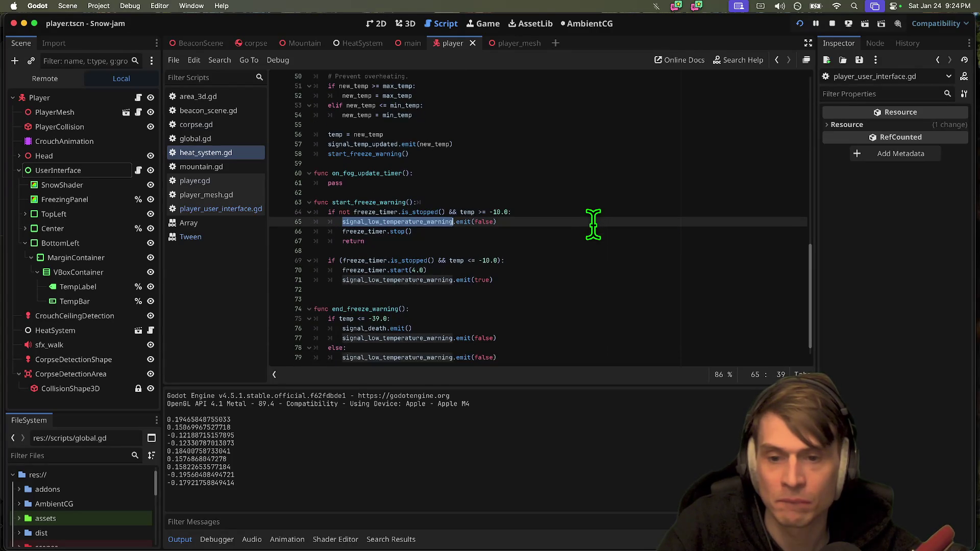
pyautogui.moveTo(587, 357); pyautogui.dragTo(285, 339)
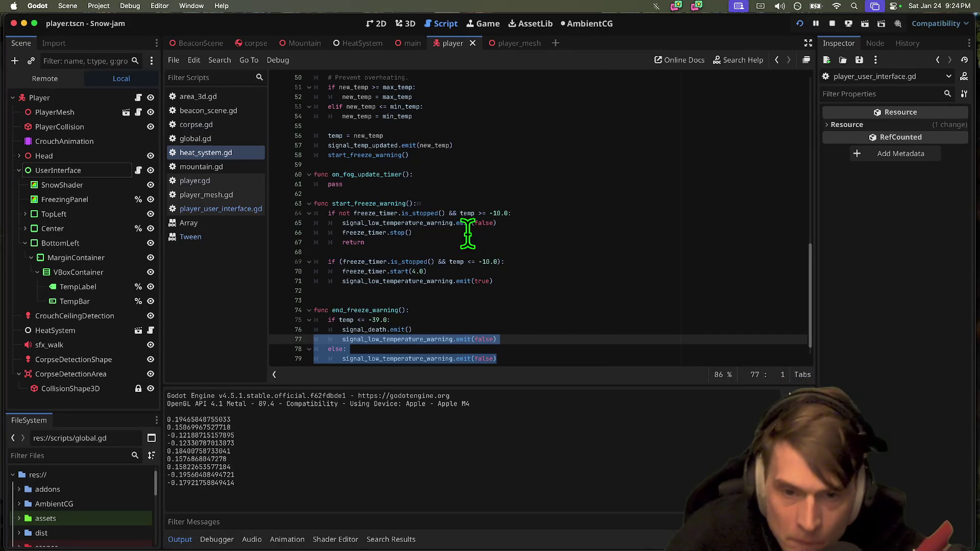
pyautogui.doubleClick(443, 223)
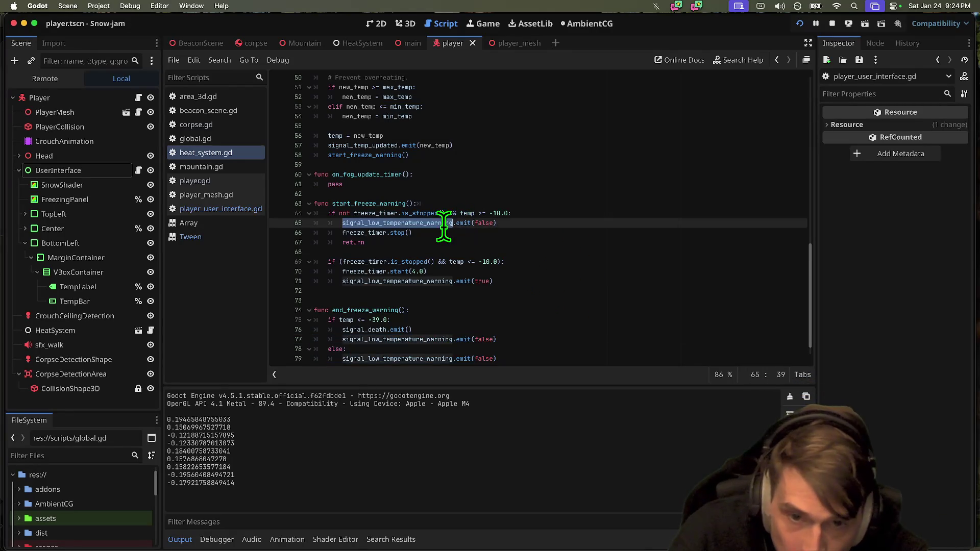
pyautogui.click(485, 223)
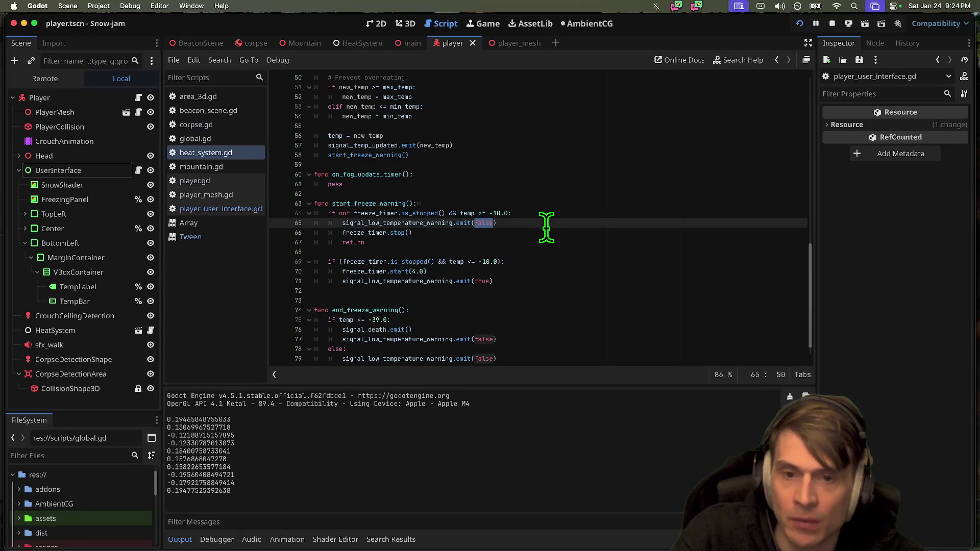
# Insert new lines and a comment marker around start_freeze_warning's temperature checks.
pyautogui.moveTo(497, 235); pyautogui.dragTo(285, 218)
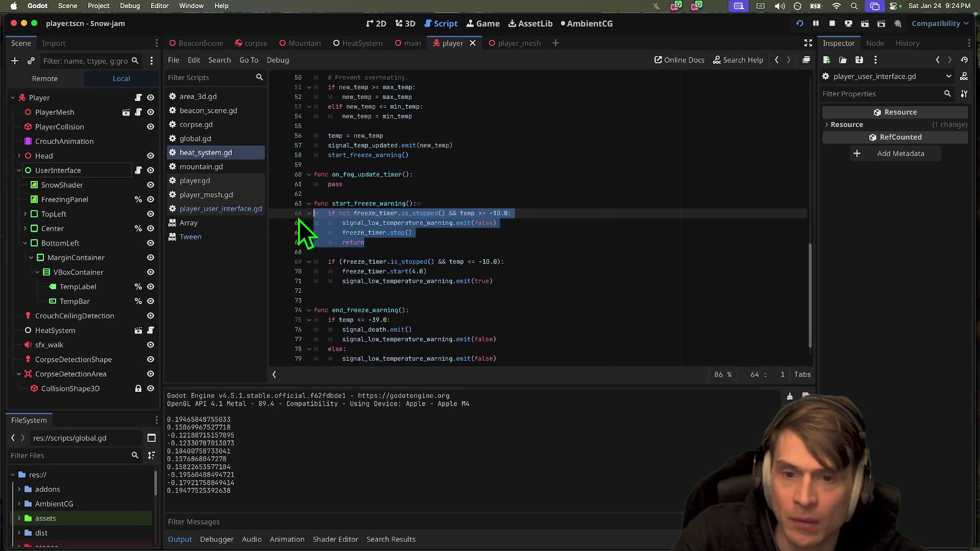
pyautogui.click(493, 203)
pyautogui.press('Return')
pyautogui.write("# You're fine")
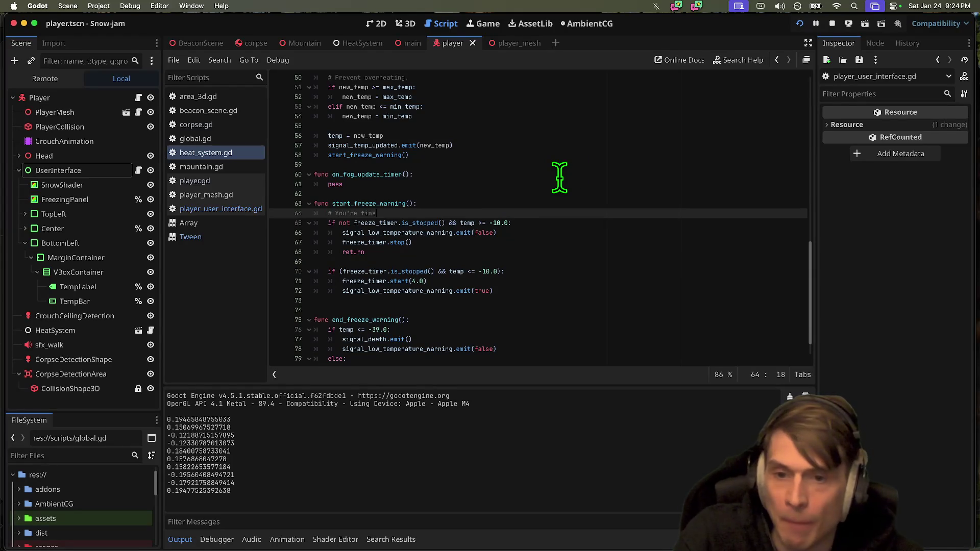
pyautogui.press('Down')
pyautogui.press('Down')
pyautogui.press('Down')
pyautogui.press('Return')
pyautogui.write('# youre dying')
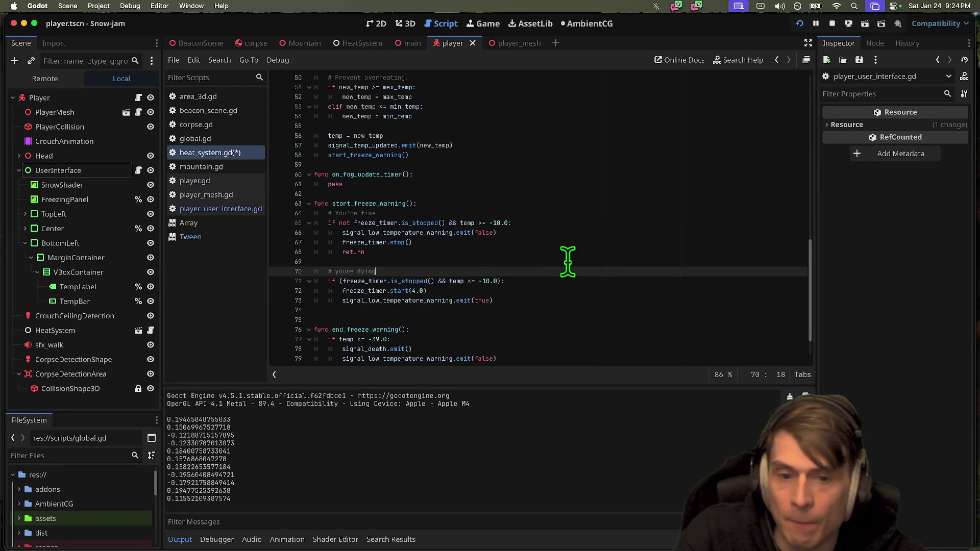
pyautogui.scroll(-2, 562, 250)
pyautogui.moveTo(572, 339); pyautogui.dragTo(298, 320)
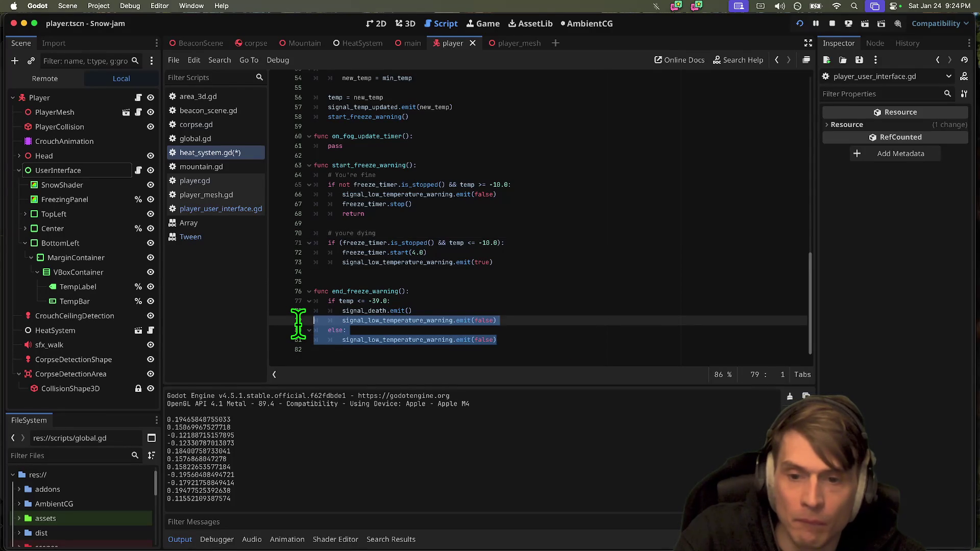
pyautogui.scroll(1, 350, 313)
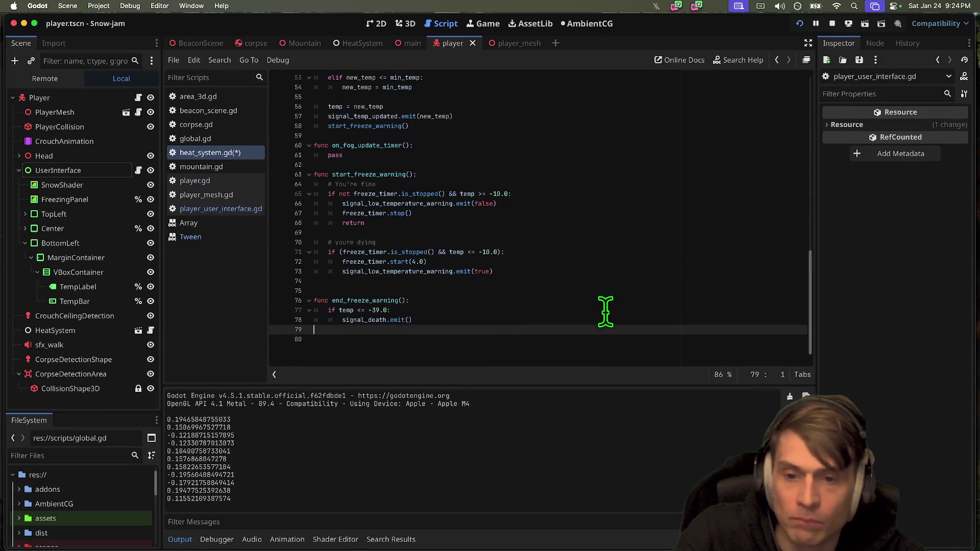
# Remove the emit and else lines after the death signal, pasting the warning emit above the temperature check.
pyautogui.tripleClick(604, 329)
pyautogui.press('super+c')
pyautogui.hotkey('shift', 'Tab')
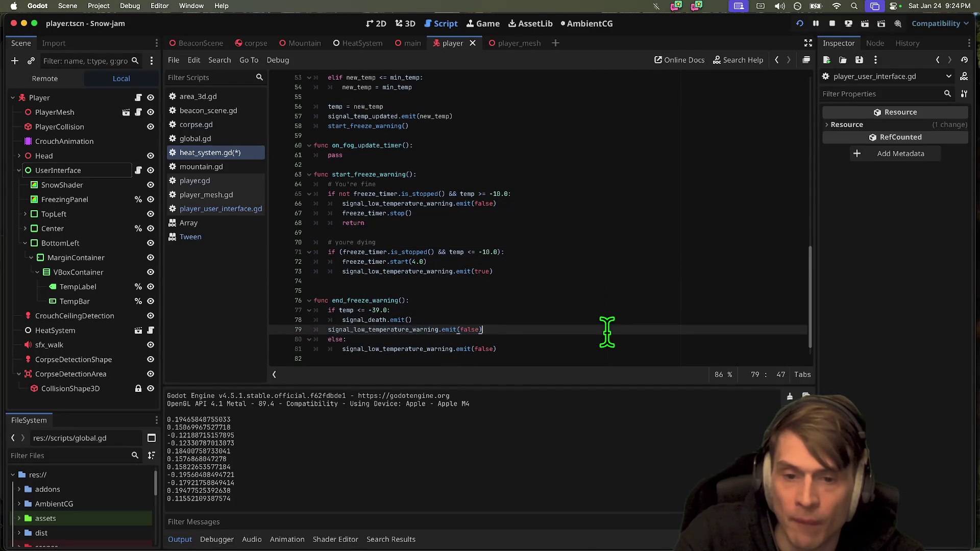
pyautogui.press('BackSpace')
pyautogui.press('super+shift+k')
pyautogui.press('super+shift+k')
pyautogui.press('Up')
pyautogui.press('Up')
pyautogui.press('super+v')
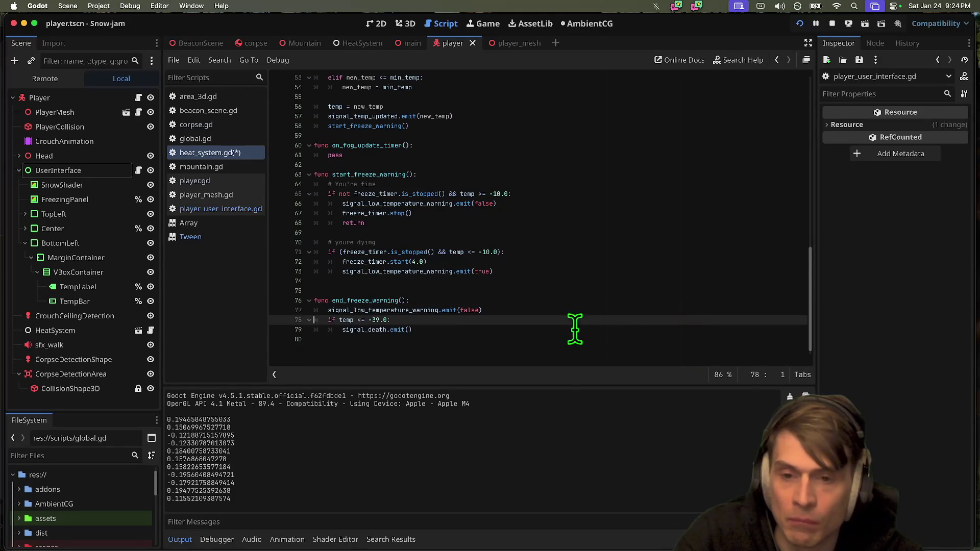
pyautogui.click(545, 357)
pyautogui.doubleClick(354, 300)
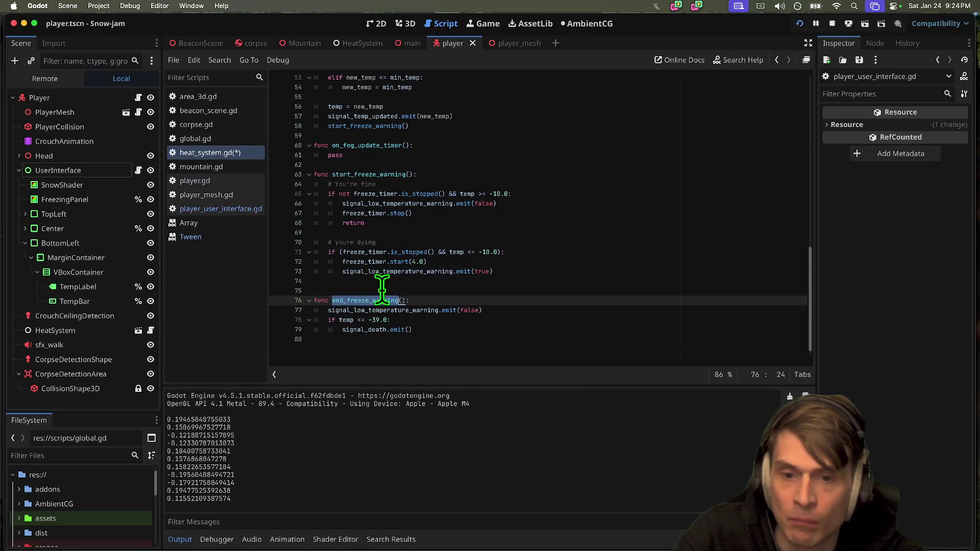
# Try deleting the fine branch's warning-off signal line, then restore it.
pyautogui.tripleClick(547, 208)
pyautogui.press('BackSpace')
pyautogui.click(579, 284)
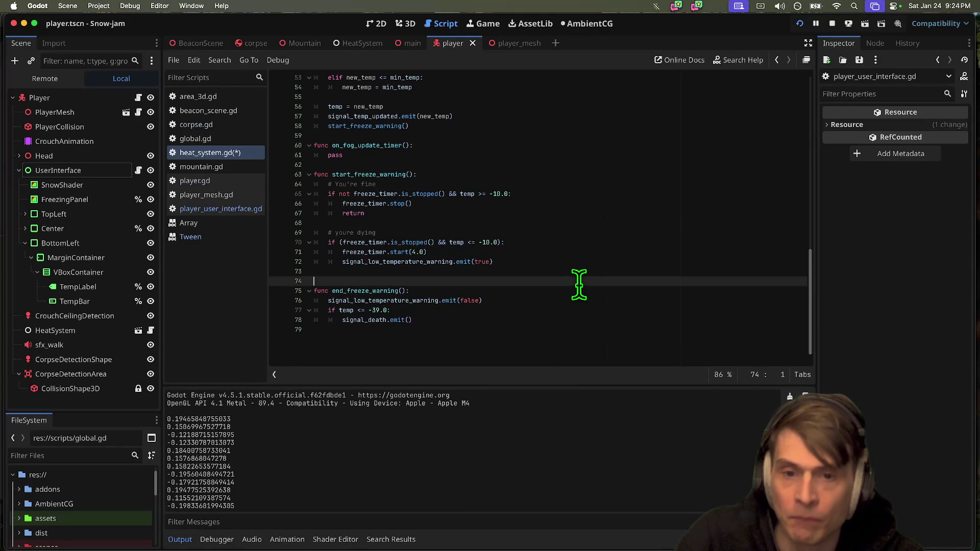
pyautogui.click(534, 357)
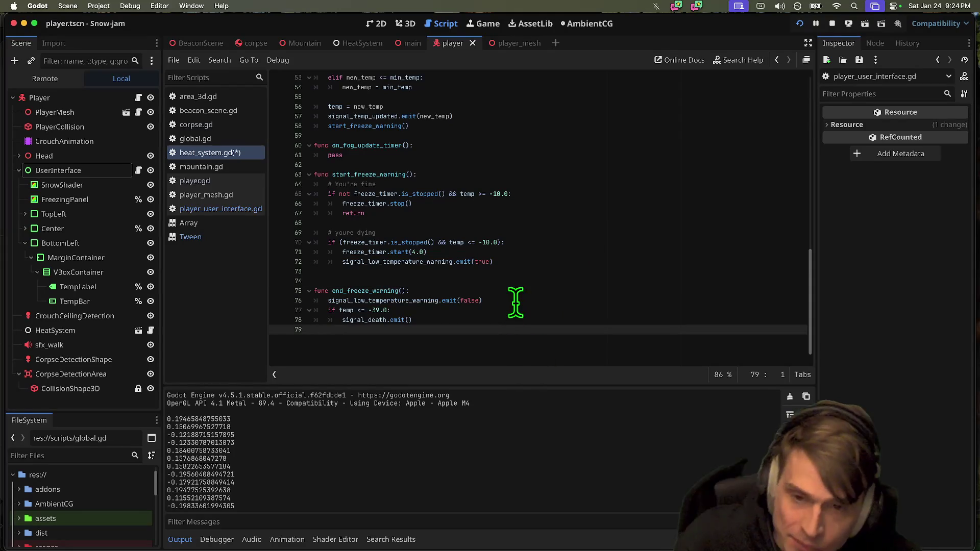
pyautogui.doubleClick(378, 203)
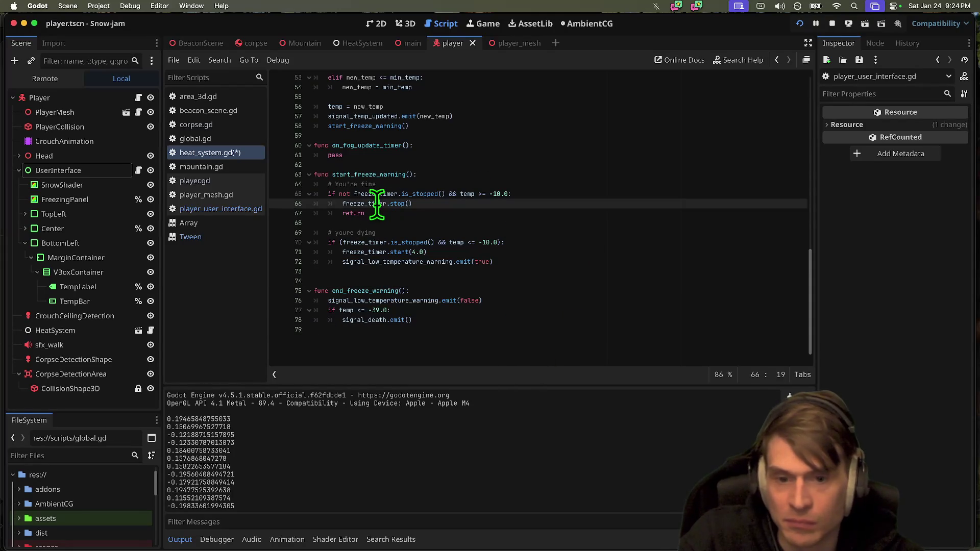
pyautogui.click(505, 321)
pyautogui.click(534, 302)
pyautogui.tripleClick(534, 301)
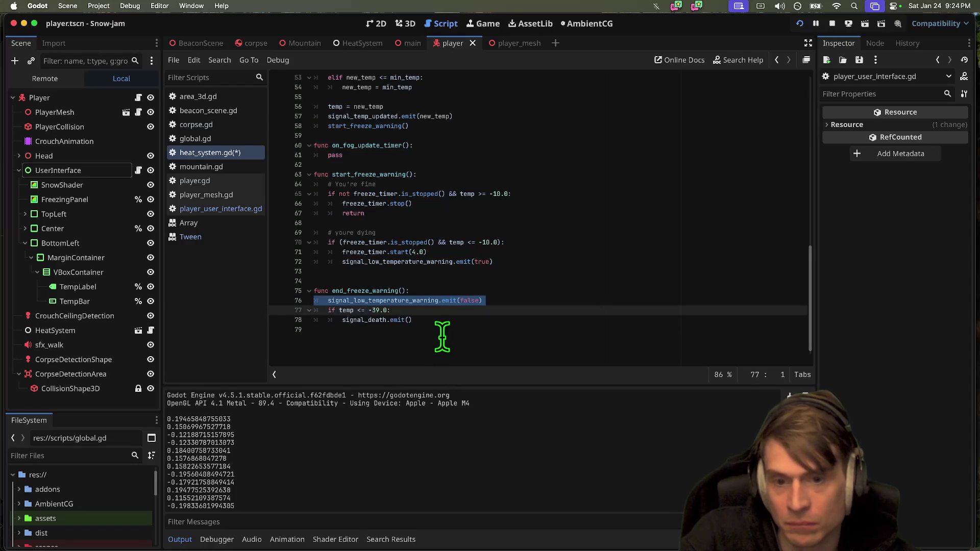
pyautogui.hotkey('ctrl', 'z')
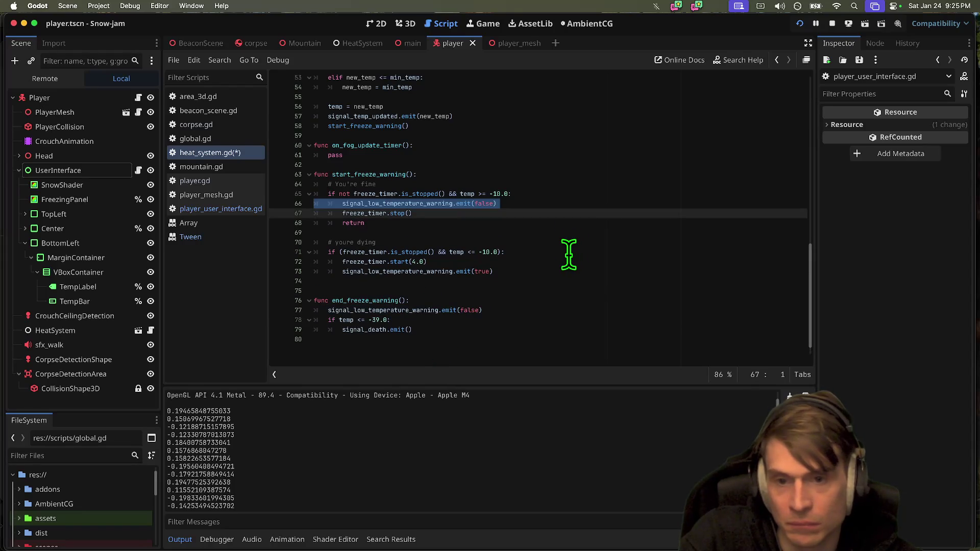
# Move end_freeze_warning's warning-off emit below signal_death.emit(), save, and open player_user_interface.gd.
pyautogui.tripleClick(550, 312)
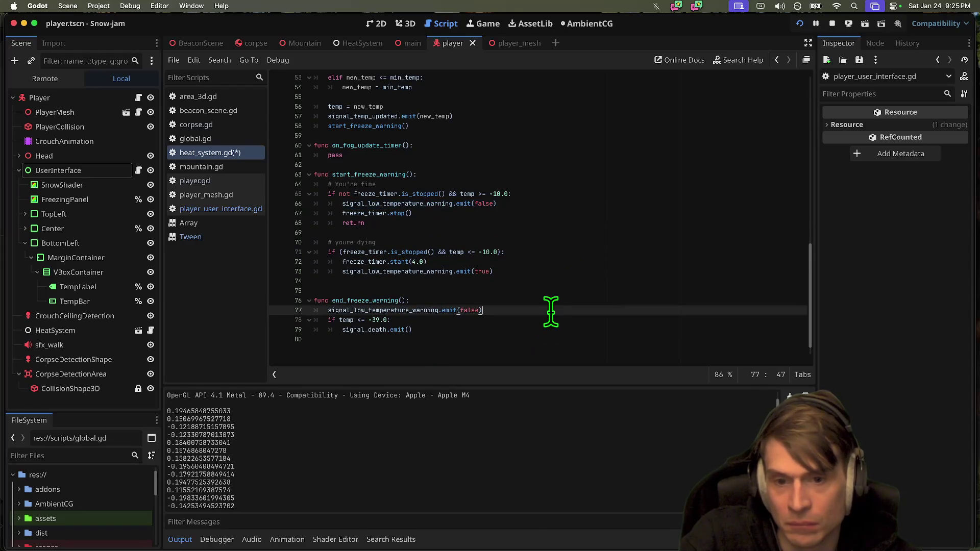
pyautogui.hotkey('ctrl', 'x')
pyautogui.click(553, 332)
pyautogui.press('Tab')
pyautogui.hotkey('ctrl', 'v')
pyautogui.click(556, 332)
pyautogui.hotkey('ctrl', 's')
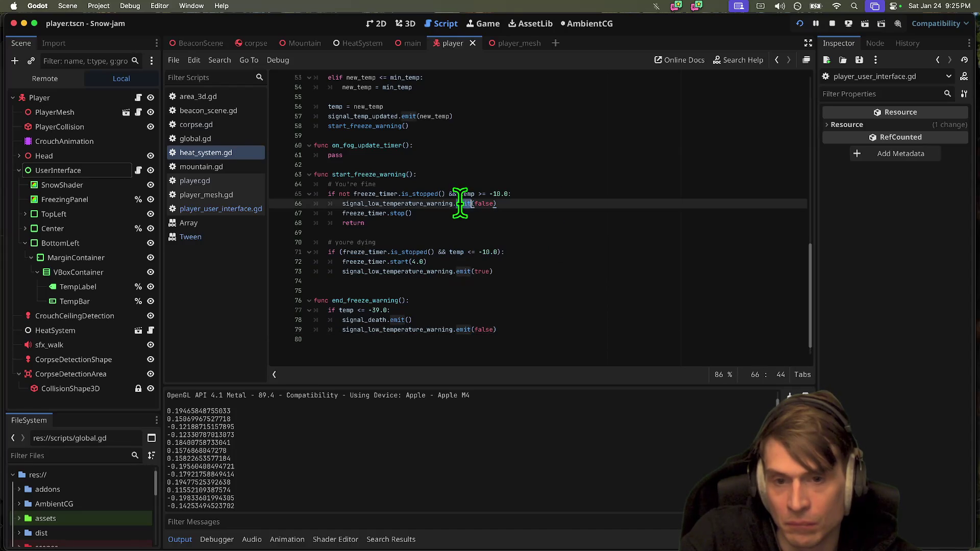
pyautogui.click(228, 210)
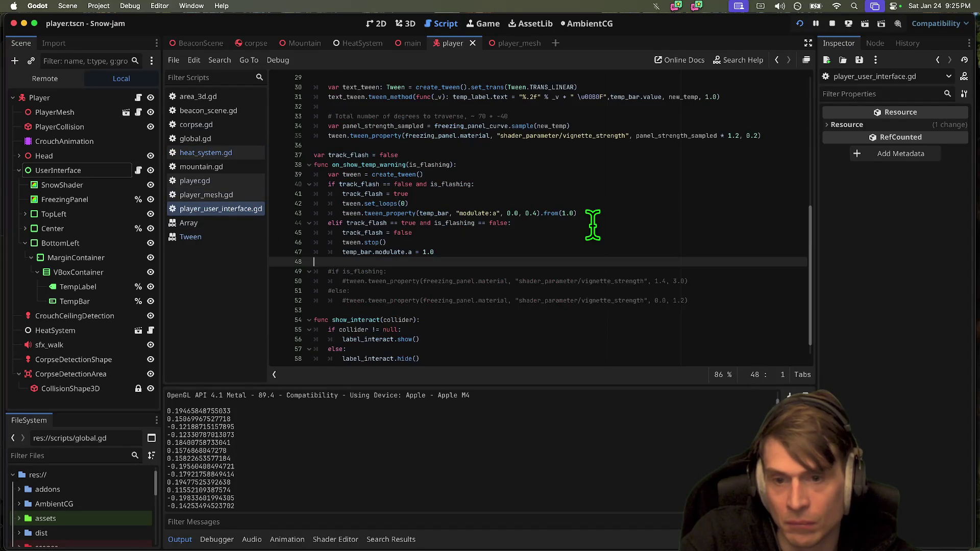
pyautogui.doubleClick(342, 164)
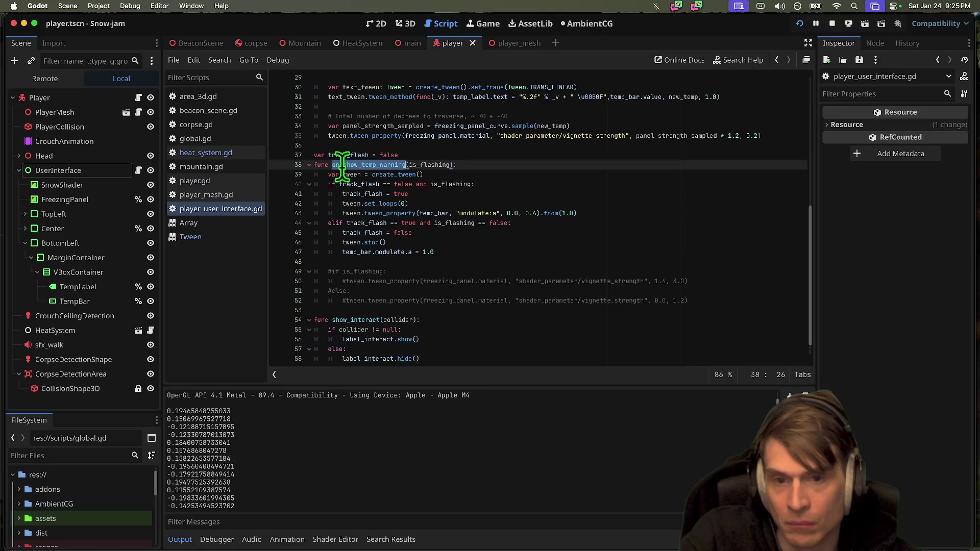
pyautogui.doubleClick(432, 164)
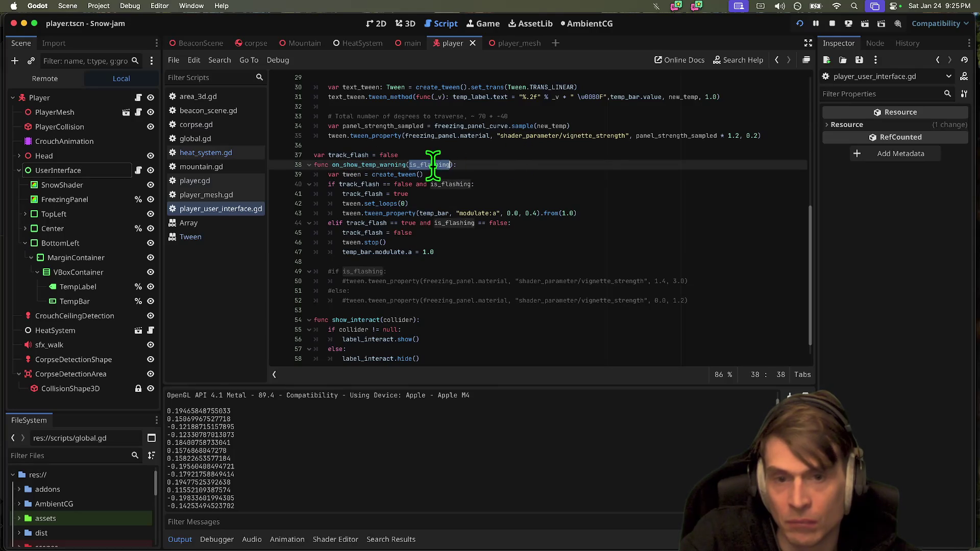
pyautogui.press('super+s')
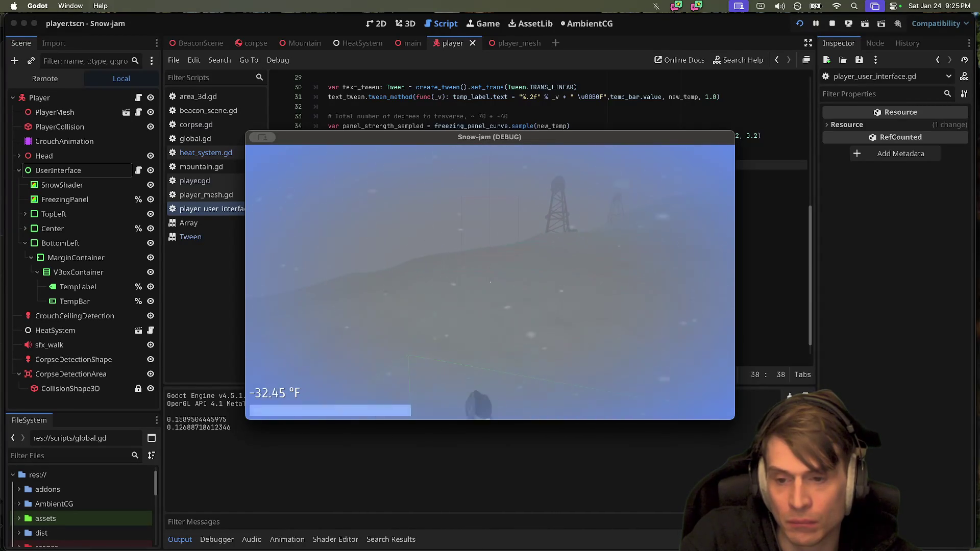
pyautogui.press('Escape')
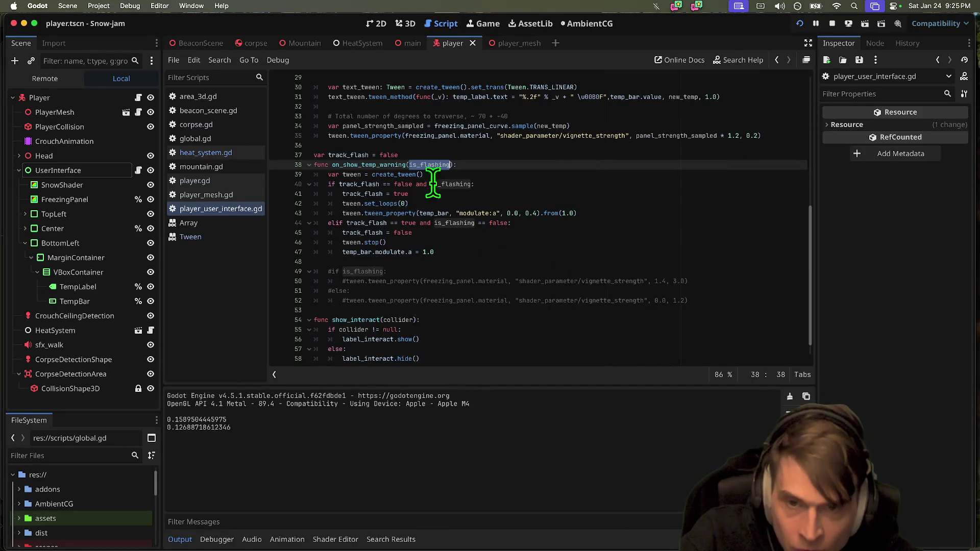
pyautogui.click(487, 156)
pyautogui.doubleClick(370, 184)
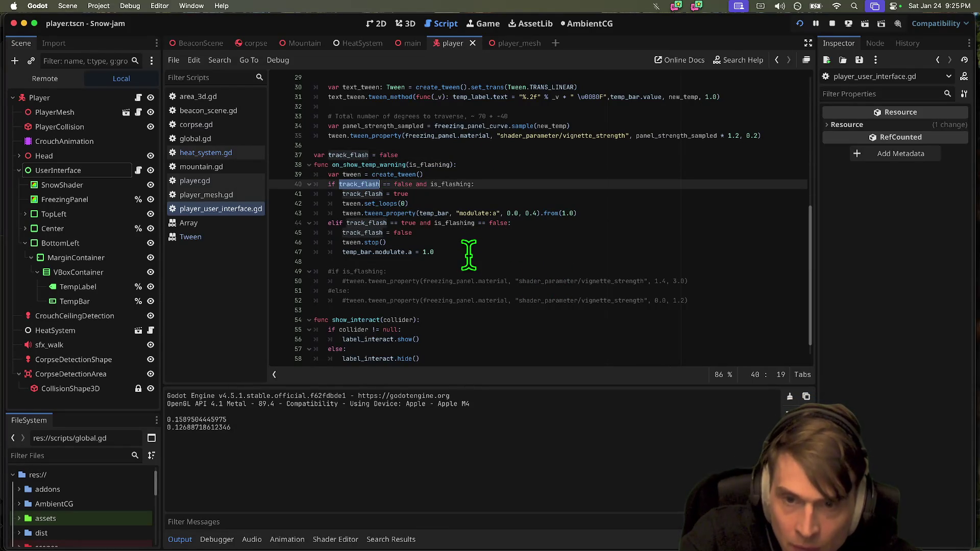
# Add an 'if is_flashing == false:' check right after the create_tween line.
pyautogui.click(477, 164)
pyautogui.press('Down')
pyautogui.press('Down')
pyautogui.press('Down')
pyautogui.press('Up')
pyautogui.press('Up')
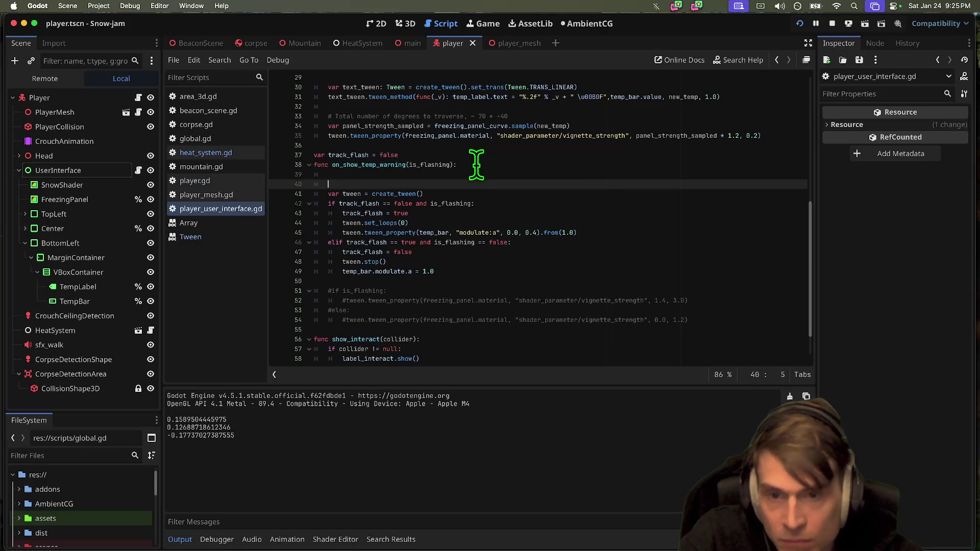
pyautogui.press('Return')
pyautogui.press('Return')
pyautogui.press('Return')
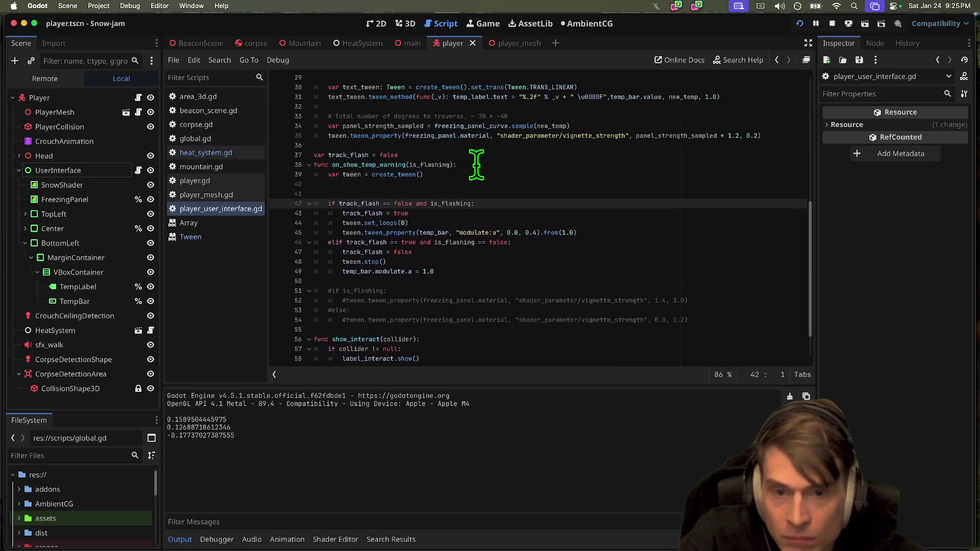
pyautogui.press('Up')
pyautogui.press('Up')
pyautogui.press('Tab')
pyautogui.write('_flashing == f')
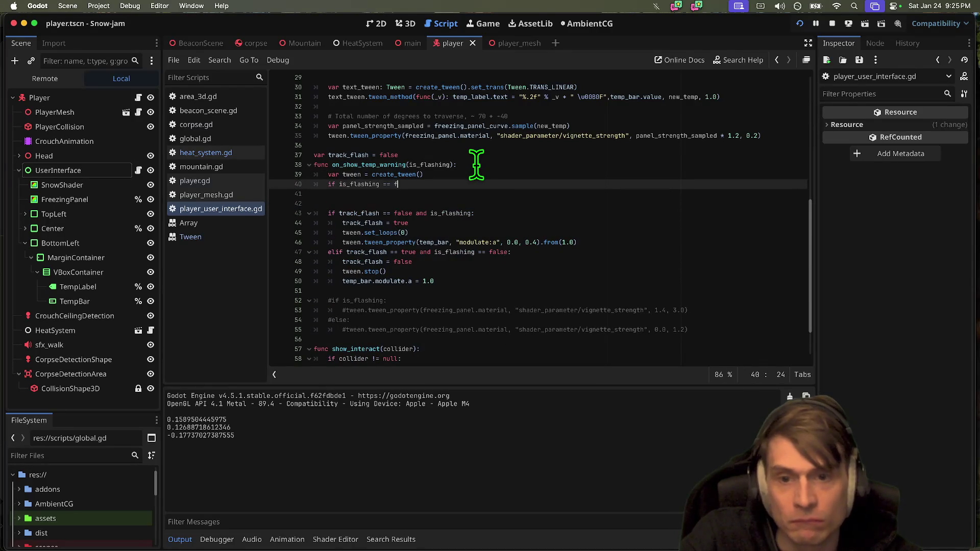
pyautogui.write('alse:')
pyautogui.press('Return')
# Move the elif branch's three reset lines under the new is_flashing == false check.
pyautogui.click(549, 300)
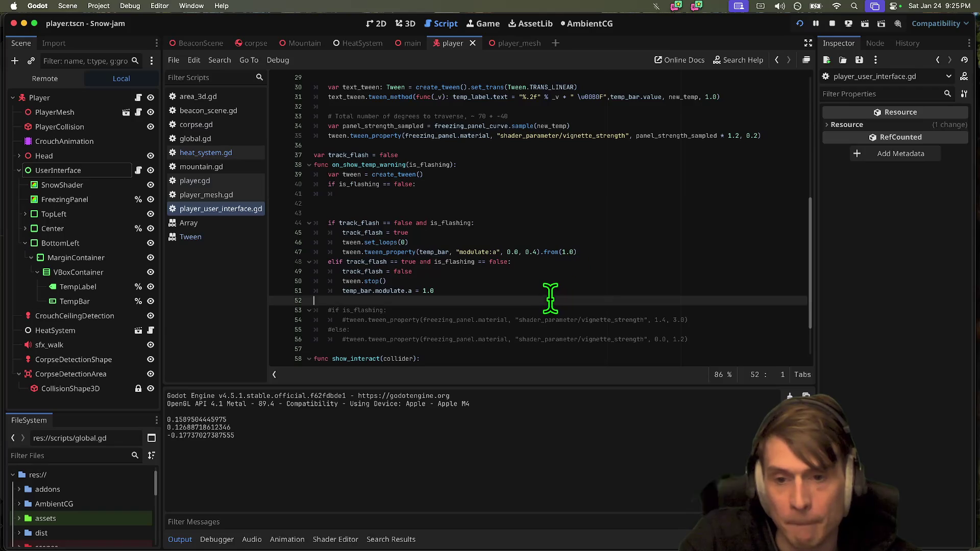
pyautogui.moveTo(584, 262); pyautogui.dragTo(583, 296)
pyautogui.hotkey('ctrl', 'x')
pyautogui.click(591, 197)
pyautogui.hotkey('ctrl', 'v')
pyautogui.hotkey('ctrl', 'z')
# Delete the leftover elif line, add return after the opacity reset, and run the game.
pyautogui.click(625, 292)
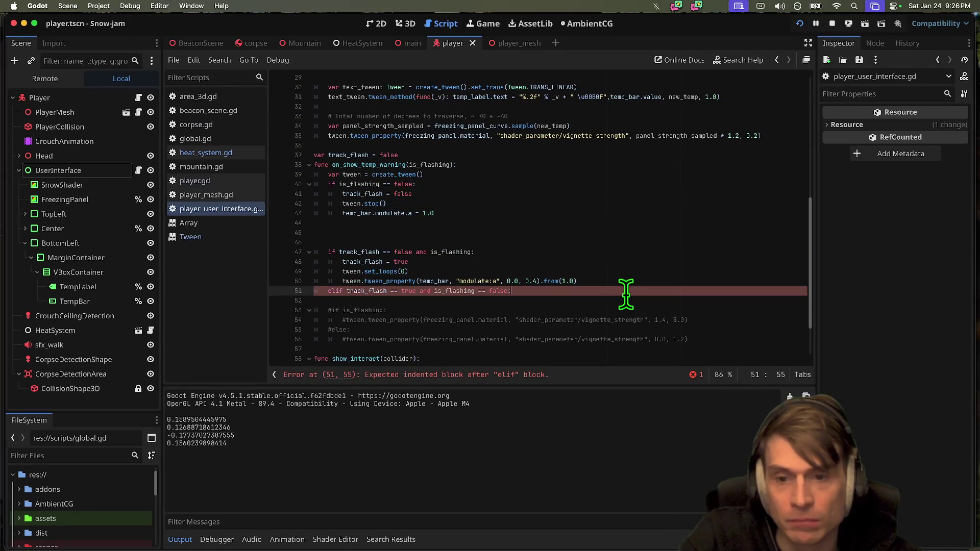
pyautogui.hotkey('ctrl', 'x')
pyautogui.click(632, 229)
pyautogui.press('BackSpace')
pyautogui.press('BackSpace')
pyautogui.press('Up')
pyautogui.press('Down')
pyautogui.press('End')
pyautogui.press('Return')
pyautogui.write('r')
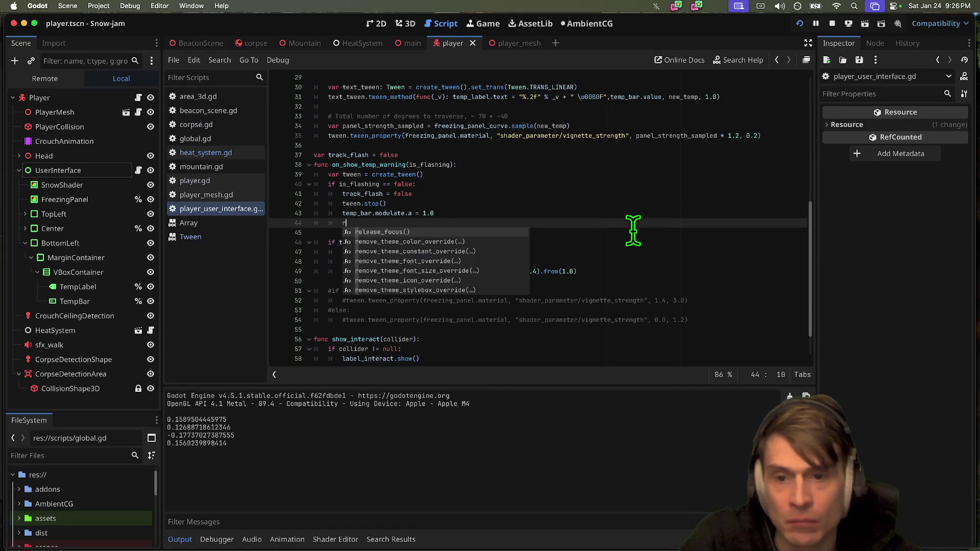
pyautogui.write('eturn')
pyautogui.doubleClick(461, 243)
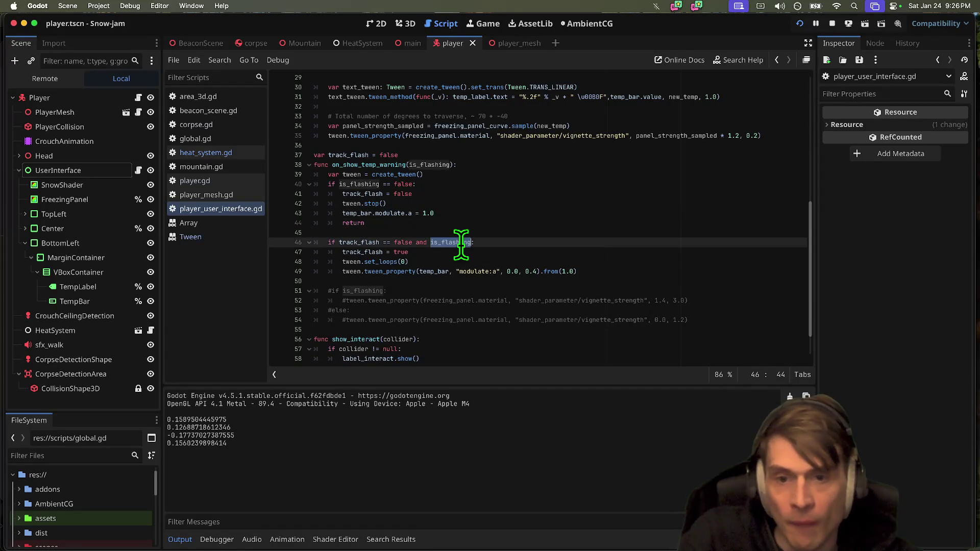
pyautogui.doubleClick(353, 243)
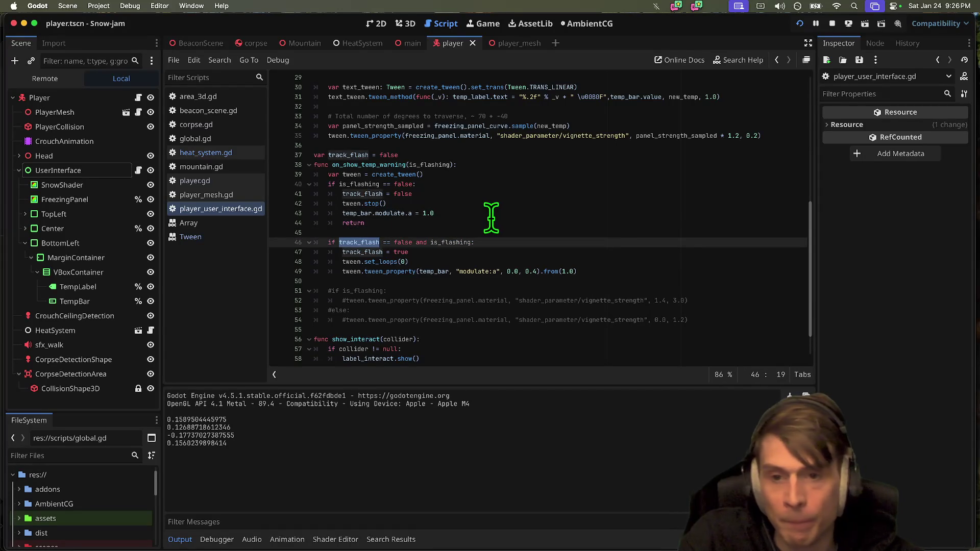
pyautogui.press('super+b')
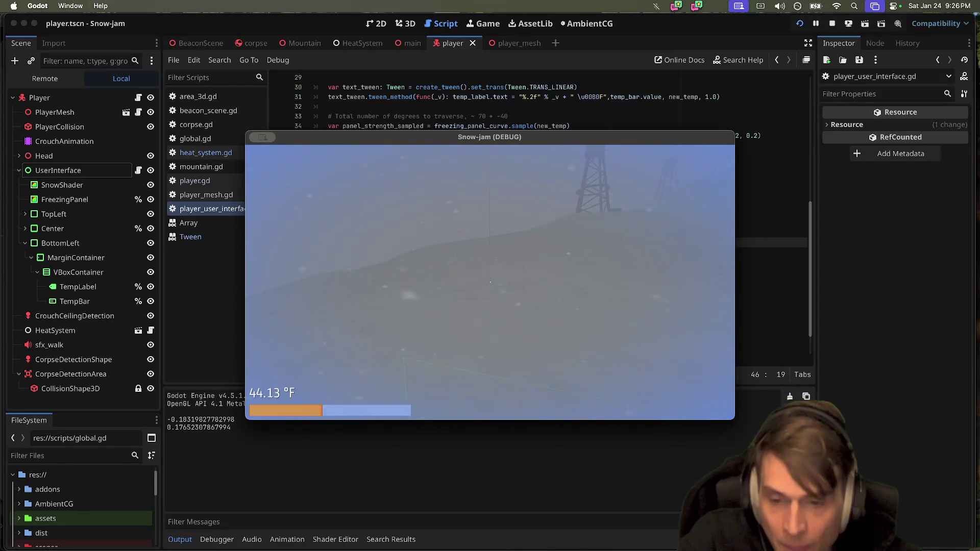
pyautogui.press('Escape')
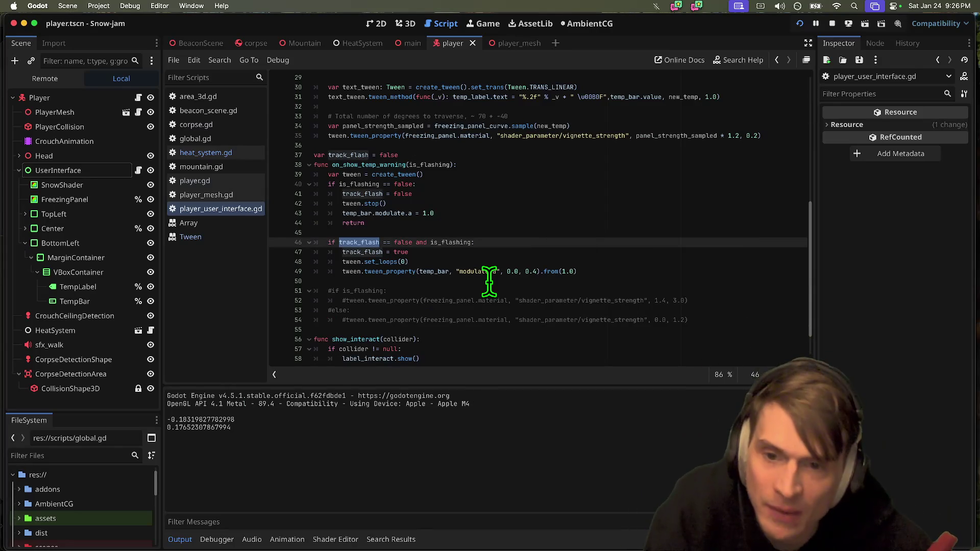
# Replace tween.stop() with tween.kill() and test-run the game.
pyautogui.press('super+b')
pyautogui.press('Escape')
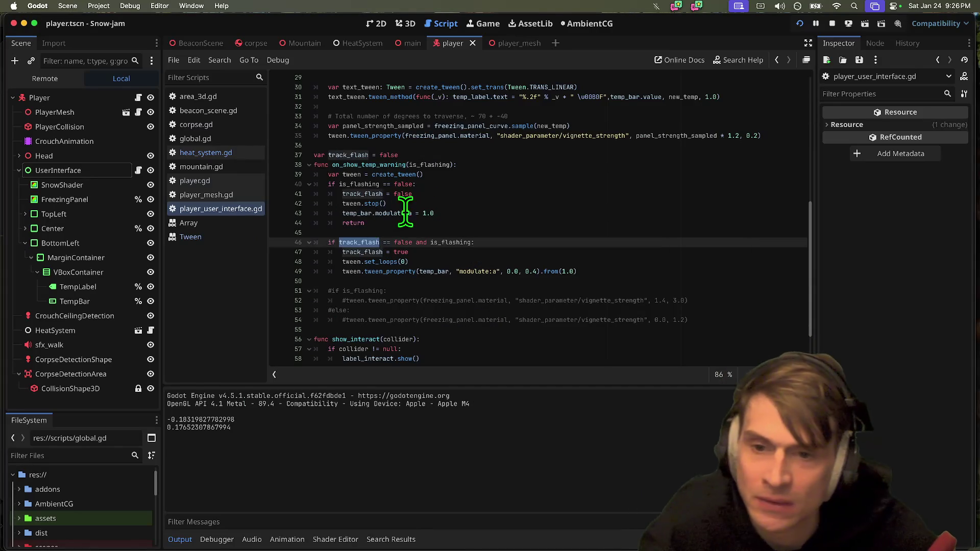
pyautogui.click(436, 205)
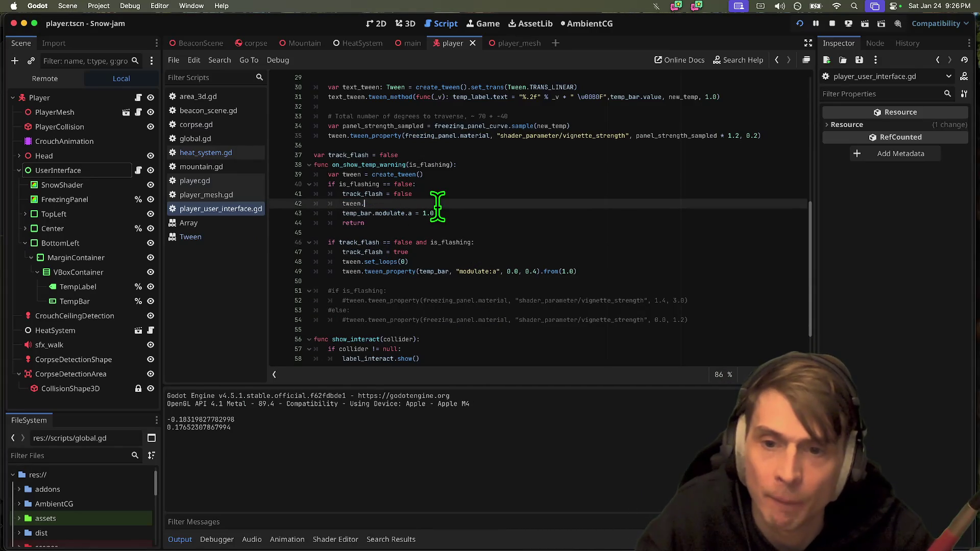
pyautogui.press('super+b')
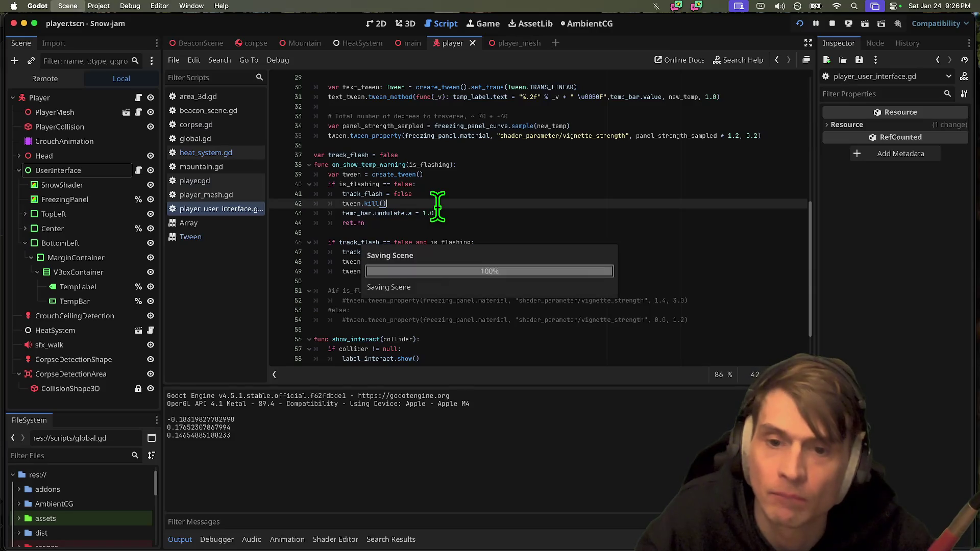
pyautogui.press('Escape')
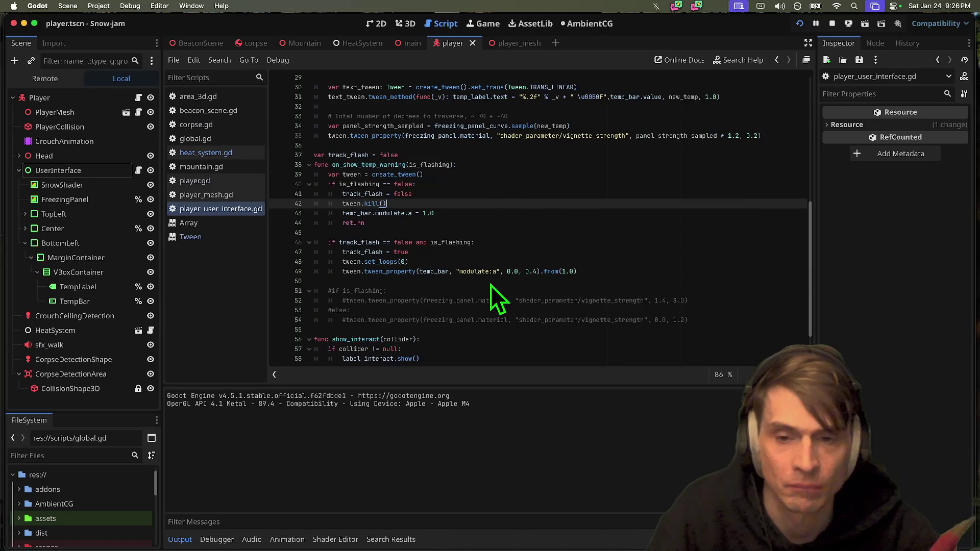
# Add a print("STOP!!") debug line above return and run the game.
pyautogui.press('Down')
pyautogui.press('Down')
pyautogui.press('Return')
pyautogui.press('Up')
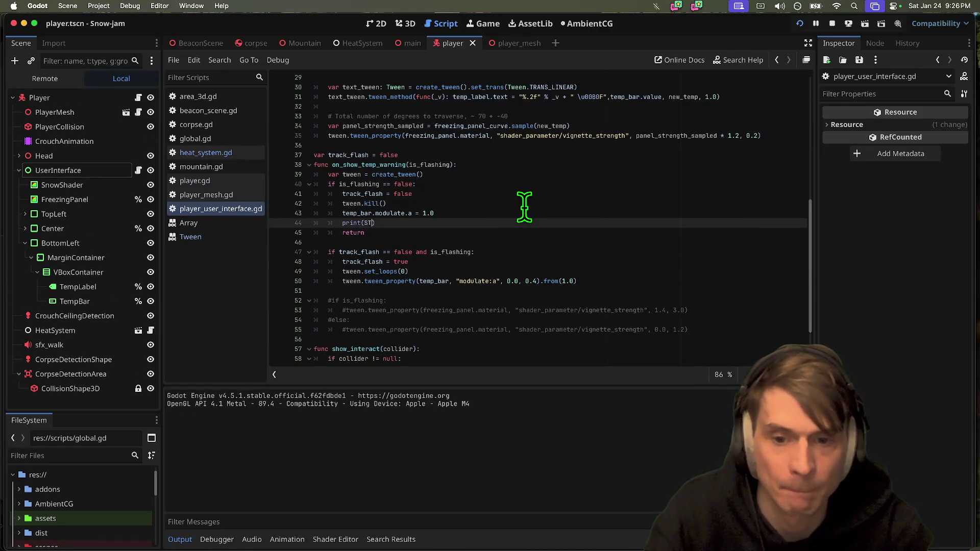
pyautogui.write('!')
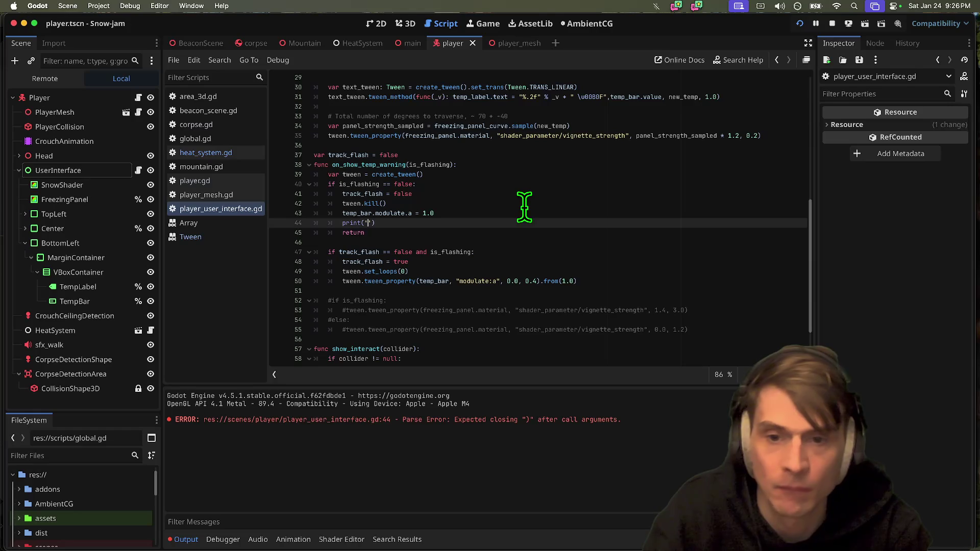
pyautogui.press('super+b')
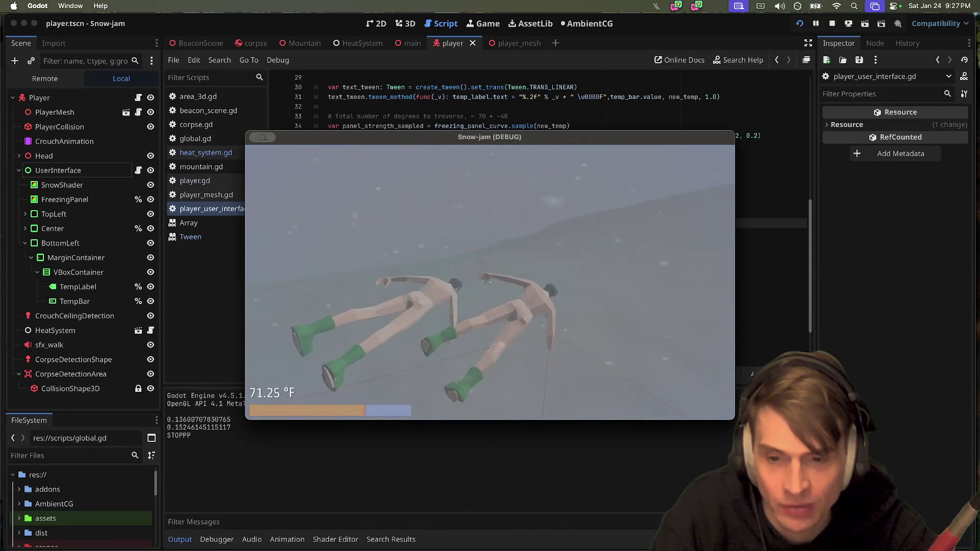
# Stop the Snow-jam debug run and return to the return line in on_show_temp_warning.
pyautogui.press('super+q')
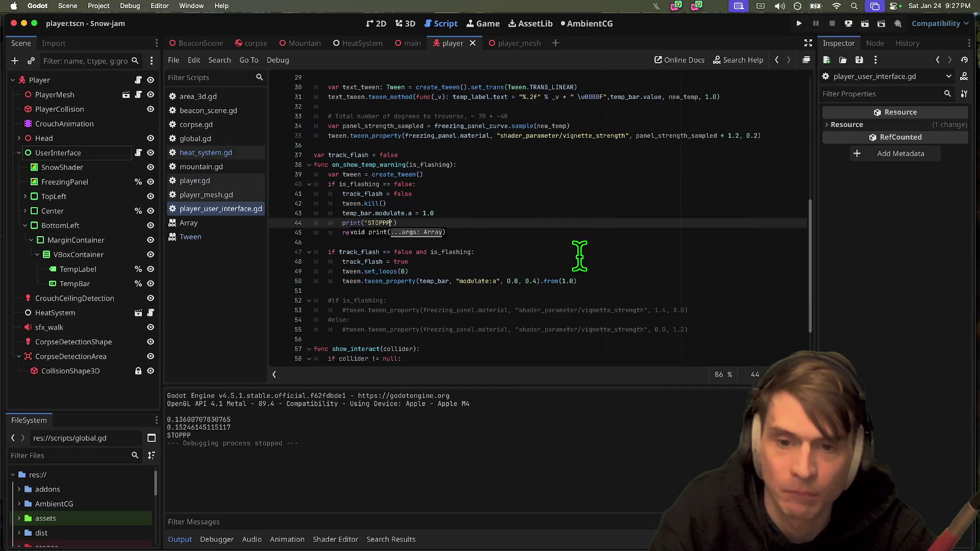
pyautogui.click(594, 232)
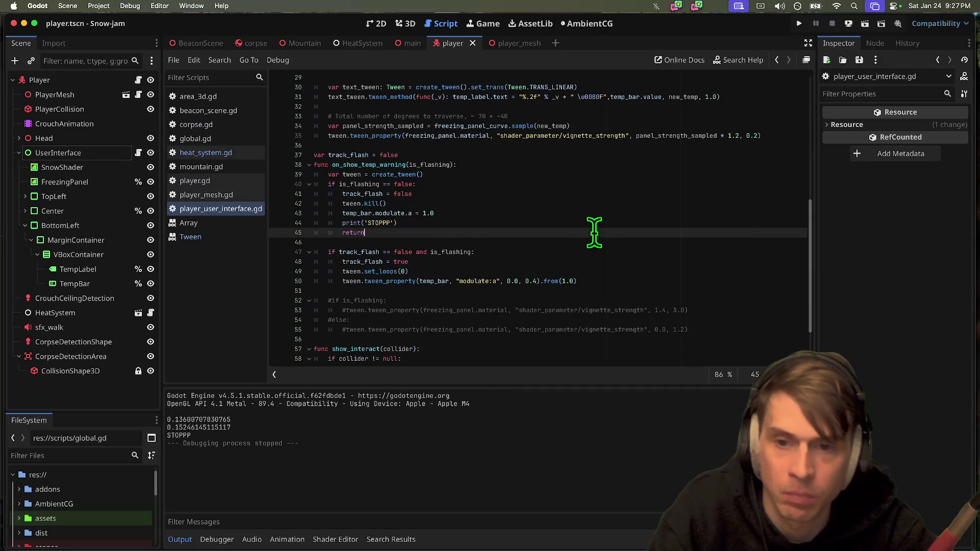
# Add tween.stop() and tween.set_loops() below the modulate reset line, then run the game.
pyautogui.click(485, 205)
pyautogui.doubleClick(351, 204)
pyautogui.click(521, 234)
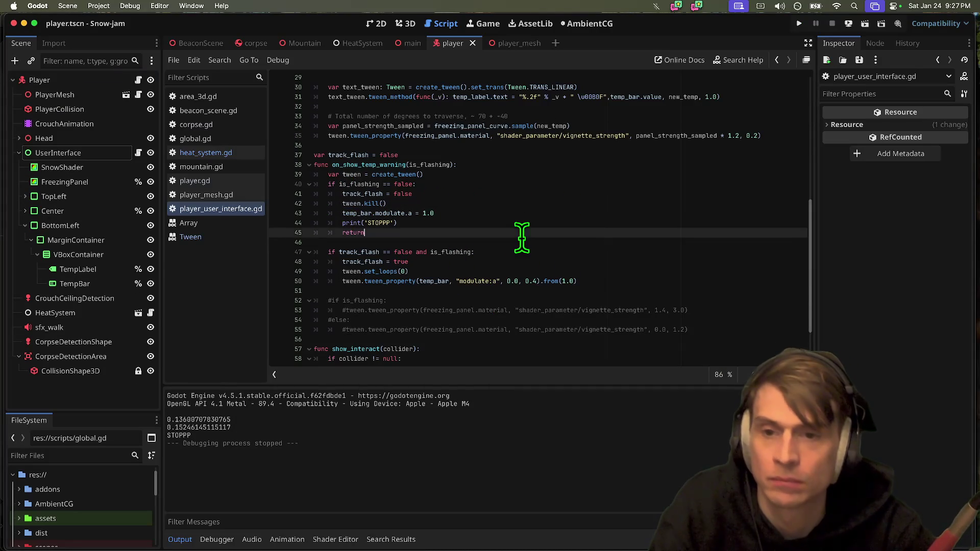
pyautogui.press('Return')
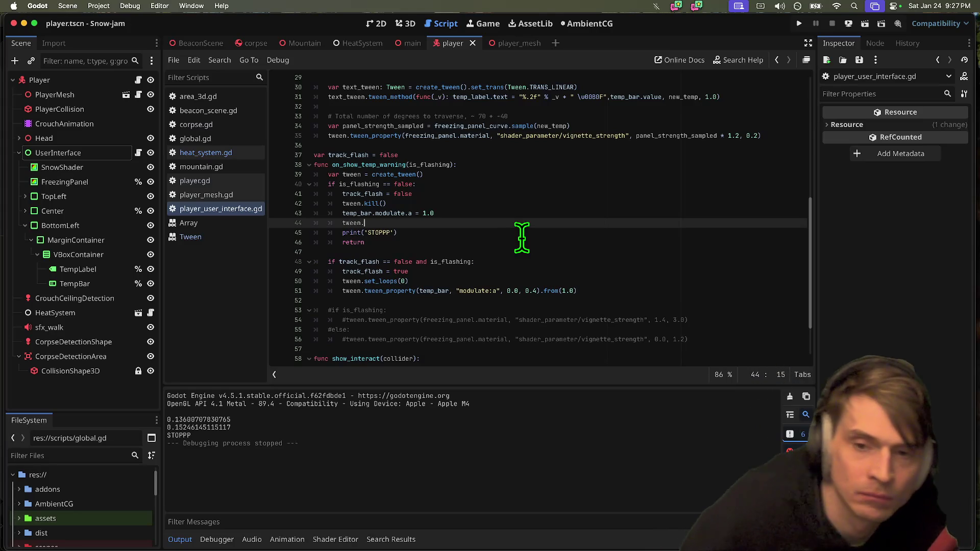
pyautogui.write('.stop')
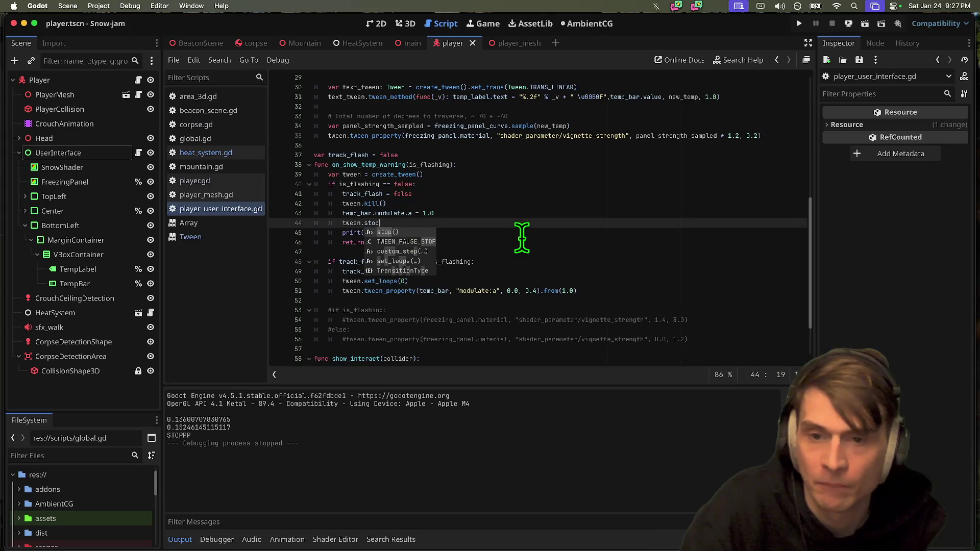
pyautogui.press('Return')
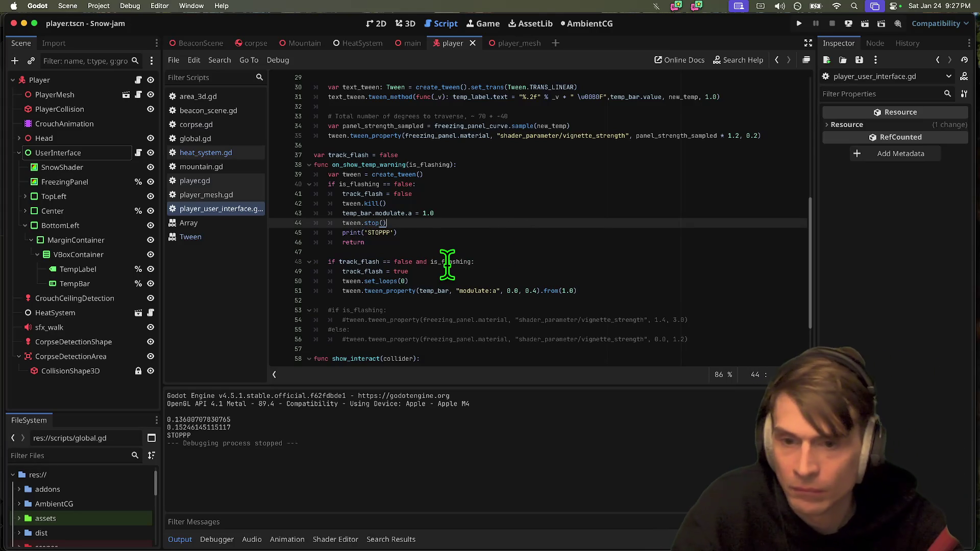
pyautogui.press('Return')
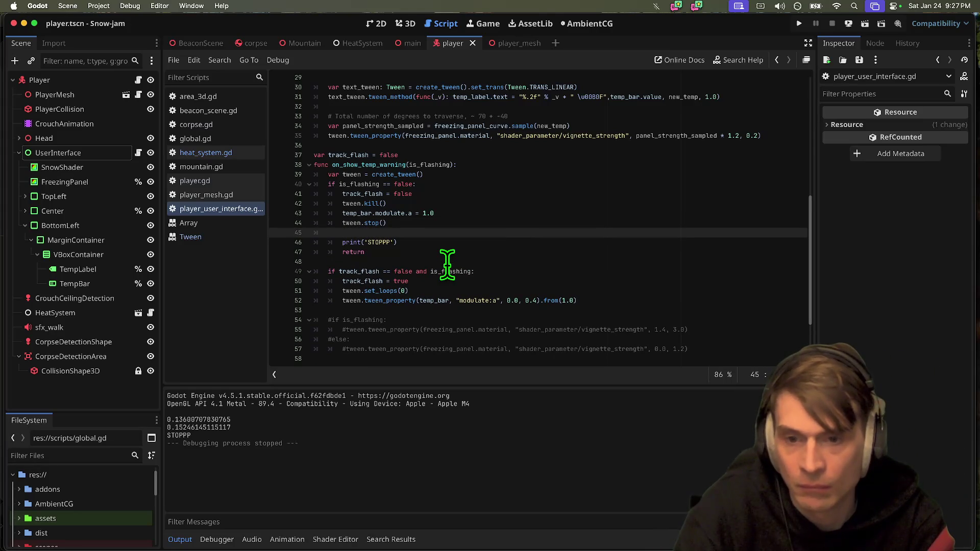
pyautogui.write('twe')
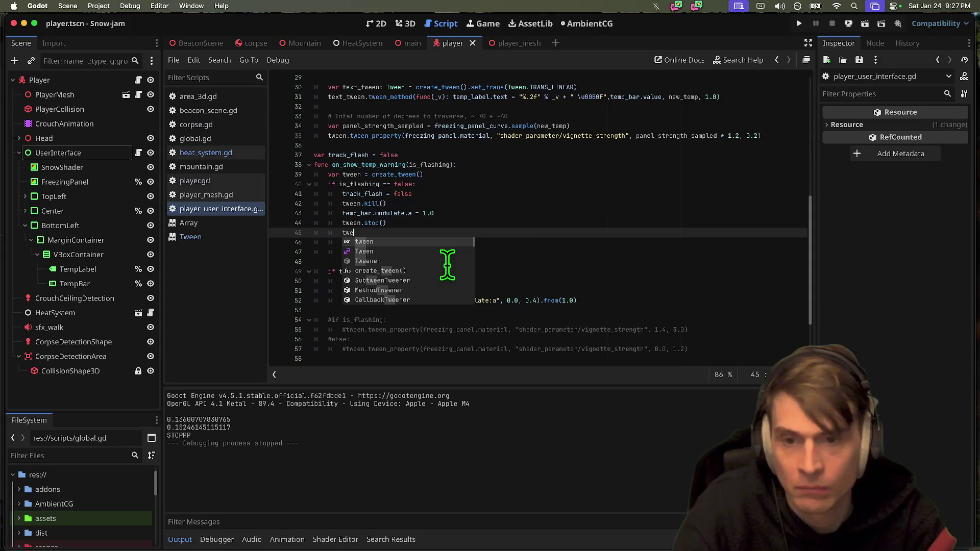
pyautogui.write('en.setlo')
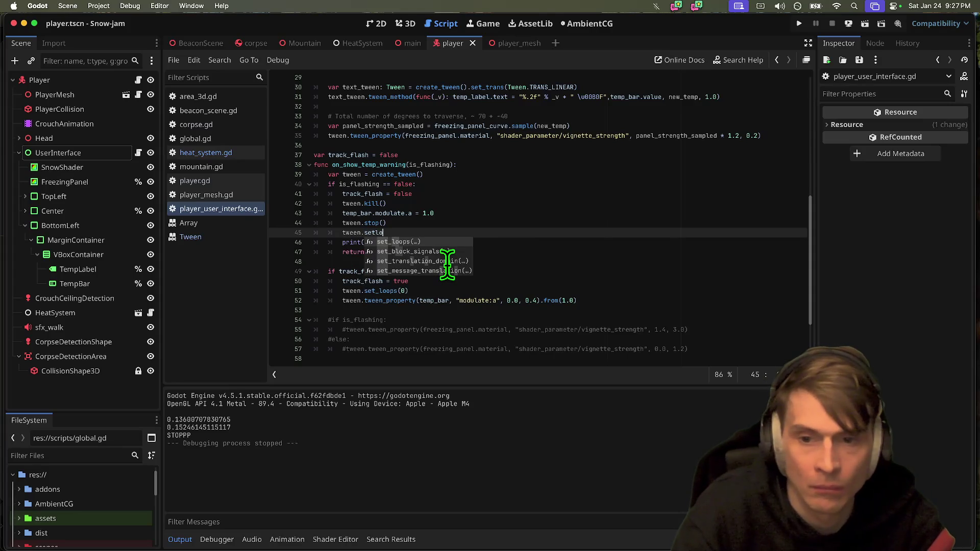
pyautogui.press('Return')
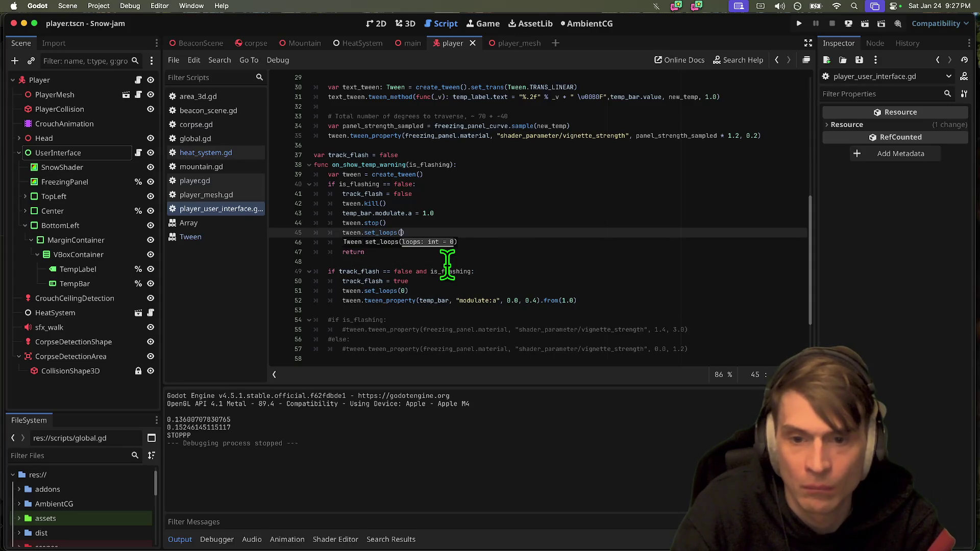
pyautogui.press('super+b')
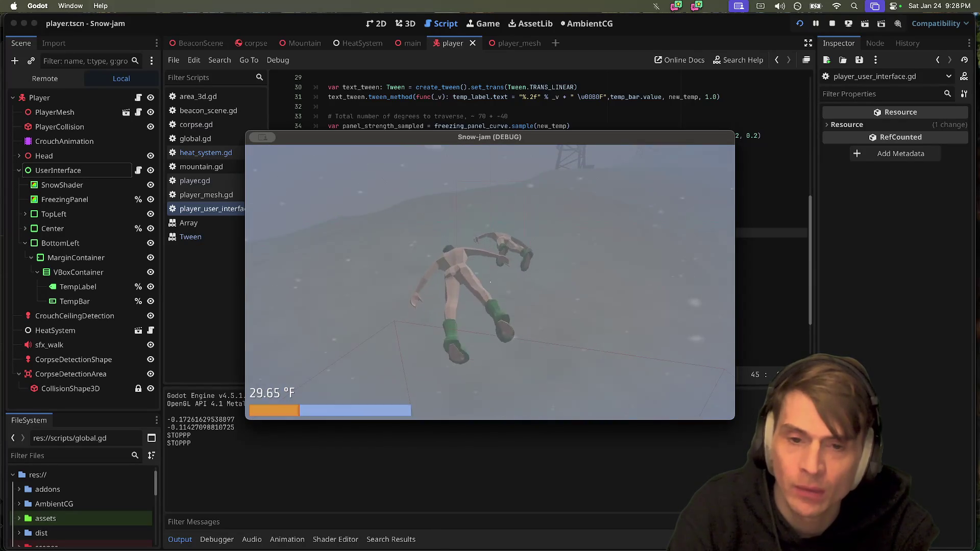
# Stop the Snow-jam game once the temperature has dropped to 29.65 °F.
pyautogui.press('super+q')
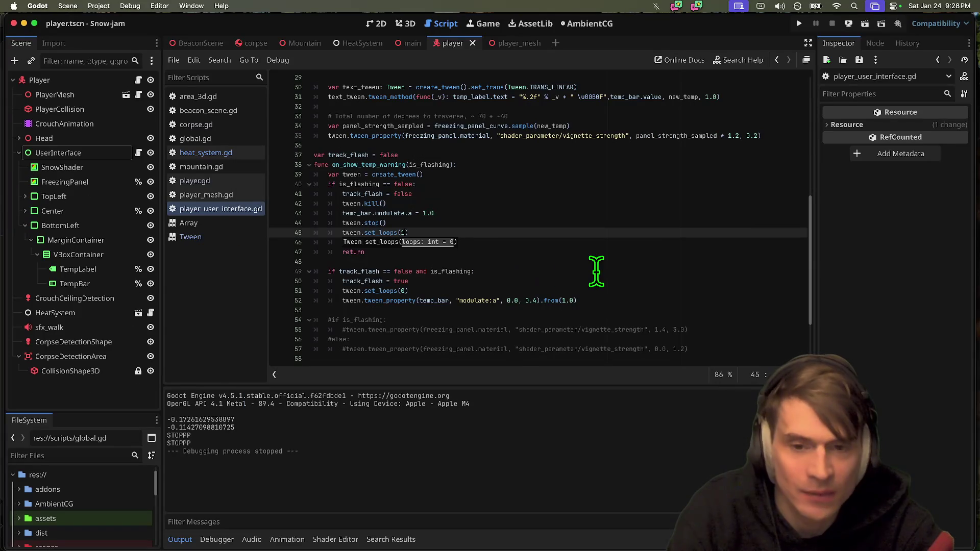
# Finish line 45 as tween.set_loops(1) and look over the tween_property call on line 52.
pyautogui.click(610, 233)
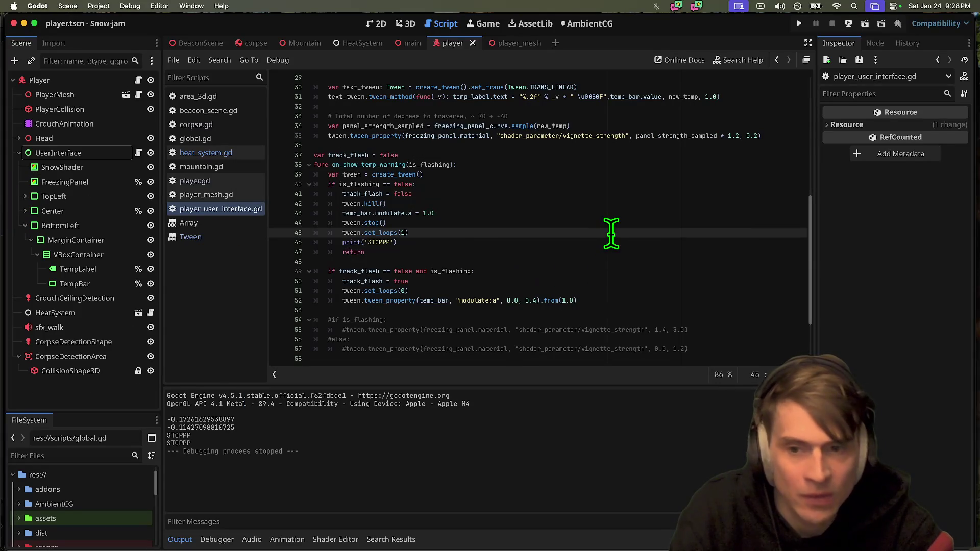
pyautogui.doubleClick(402, 300)
pyautogui.scroll(-2, 444, 301)
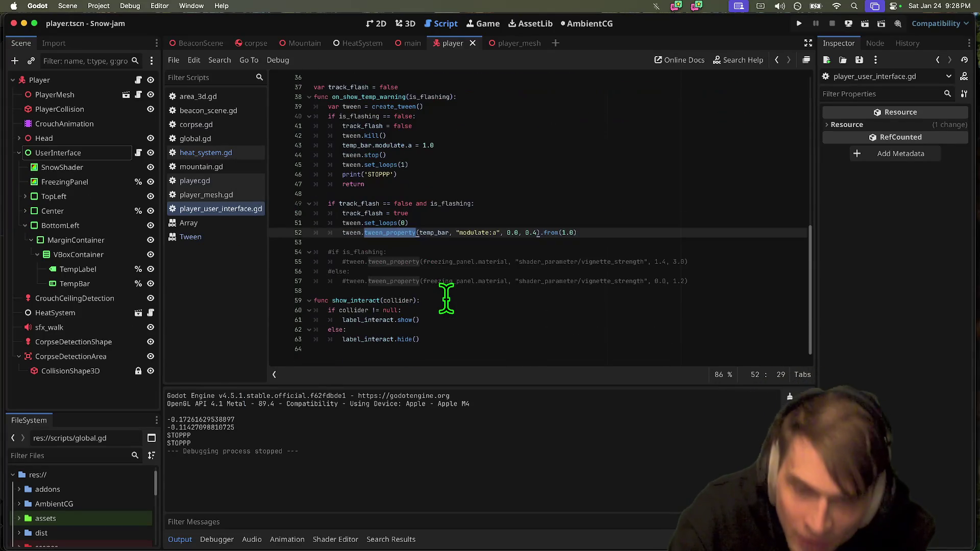
pyautogui.scroll(3, 489, 287)
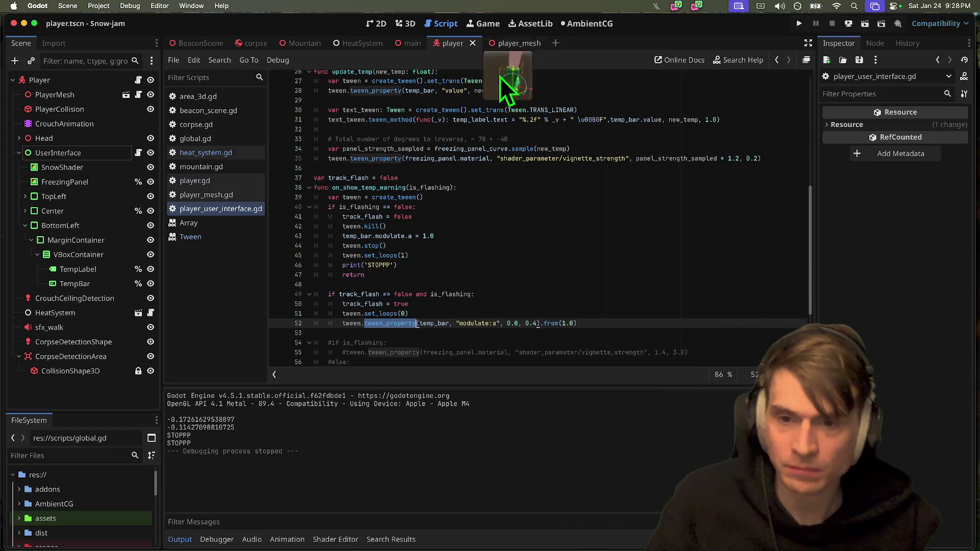
# Open the Node class reference from create_tween() and scroll through its method descriptions.
pyautogui.doubleClick(400, 188)
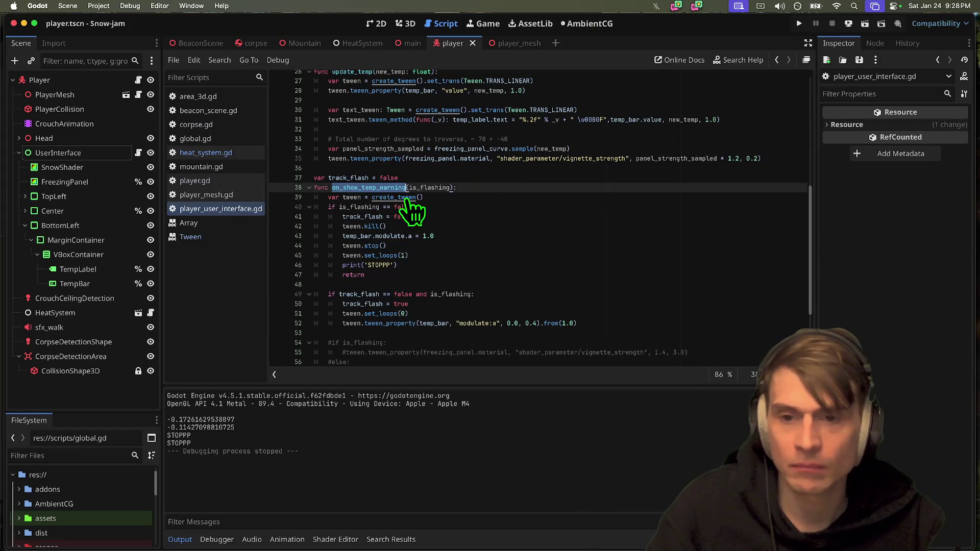
pyautogui.keyDown('super'); pyautogui.click(390, 198); pyautogui.keyUp('super')
pyautogui.scroll(-3, 645, 254)
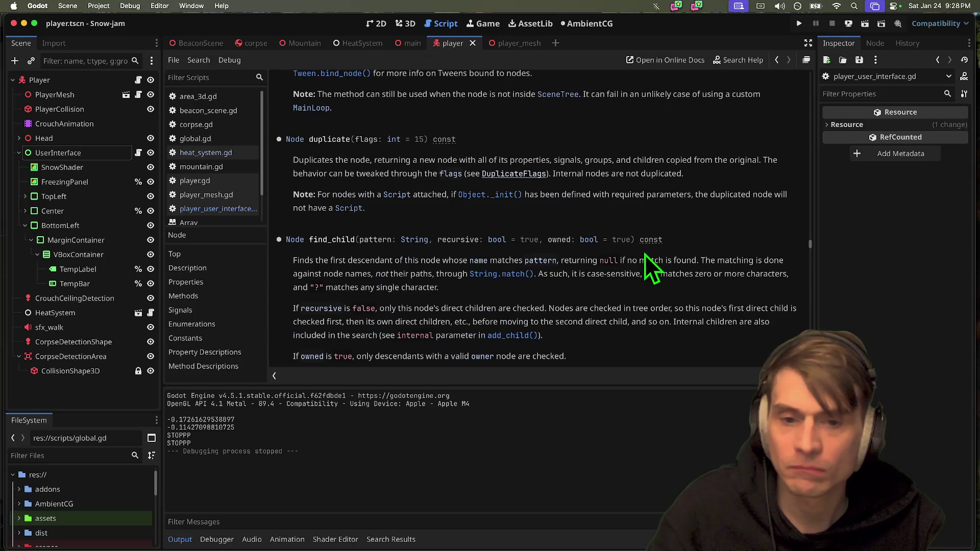
pyautogui.scroll(-6, 644, 254)
pyautogui.scroll(5, 644, 254)
pyautogui.scroll(-6, 645, 255)
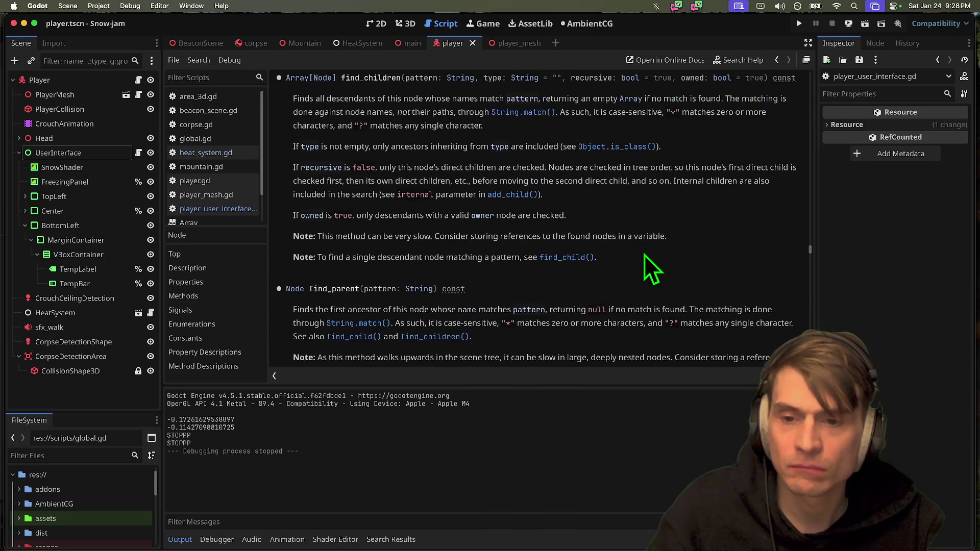
pyautogui.scroll(-2, 644, 255)
pyautogui.scroll(-15, 644, 256)
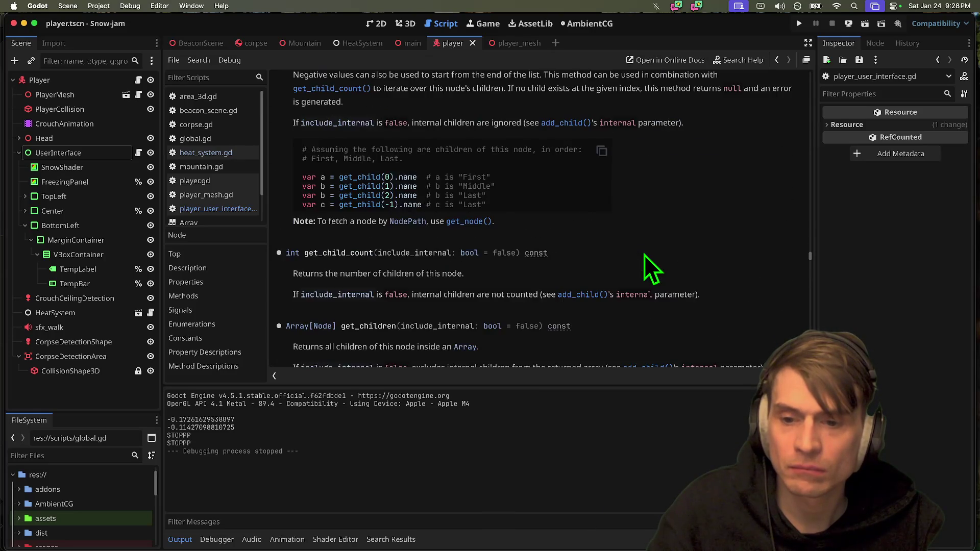
pyautogui.scroll(-5, 644, 255)
pyautogui.scroll(-10, 644, 255)
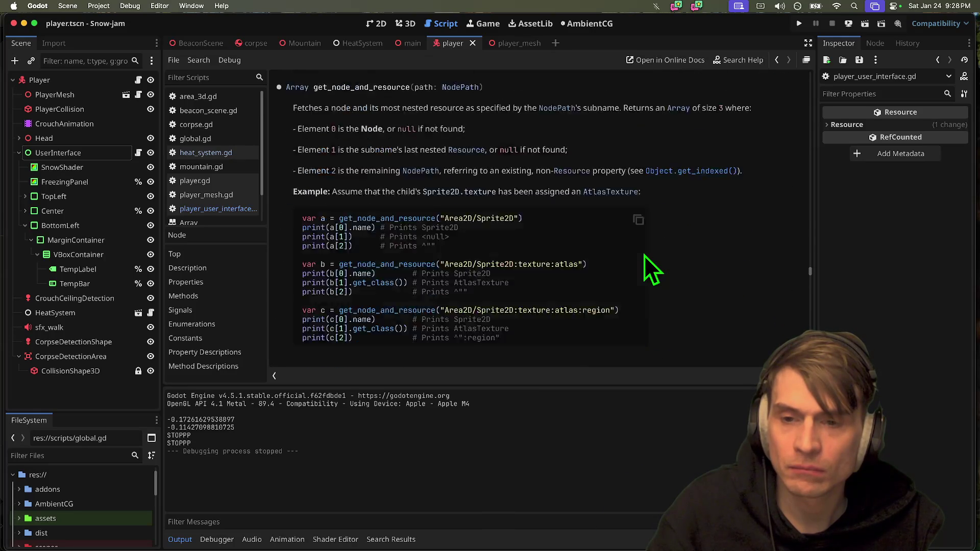
pyautogui.press('super+Tab')
pyautogui.press('super+Tab')
pyautogui.press('super+Tab')
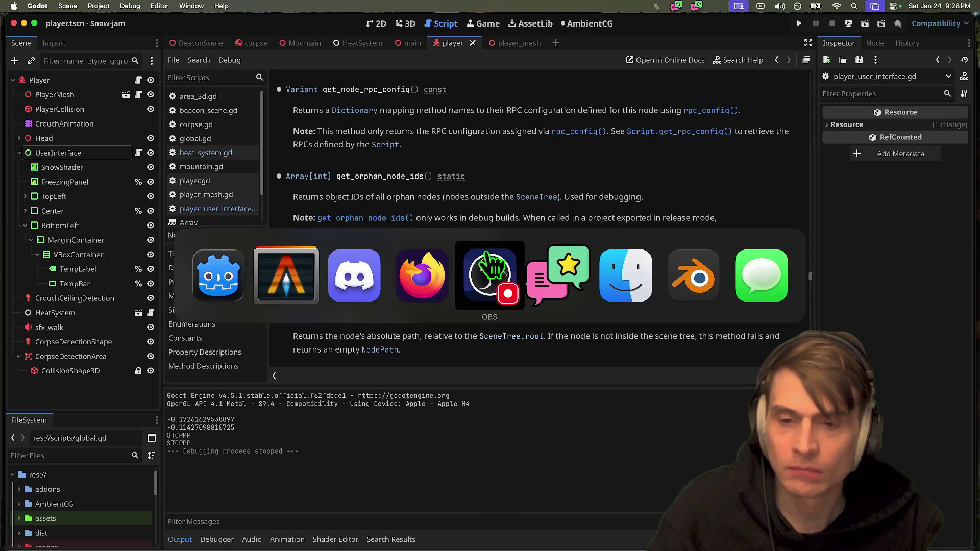
# Search 'stop loop tween godot', open the Reddit answer, and select the kill() example code.
pyautogui.write('stop ')
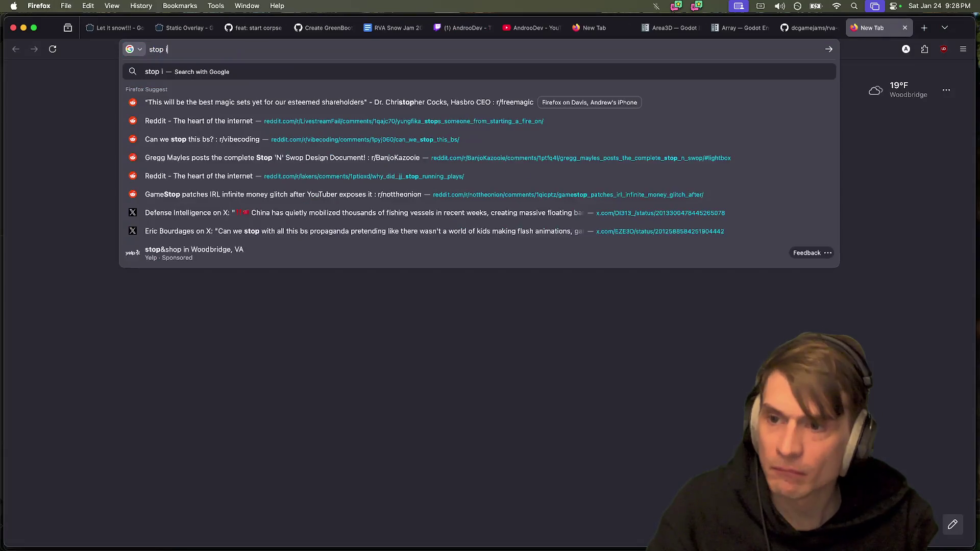
pyautogui.write('loop tween godot')
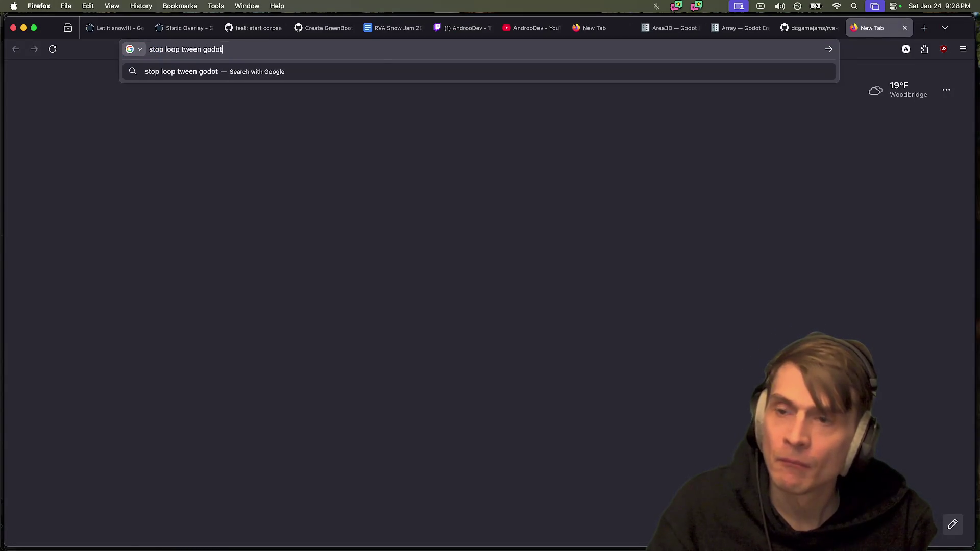
pyautogui.press('Return')
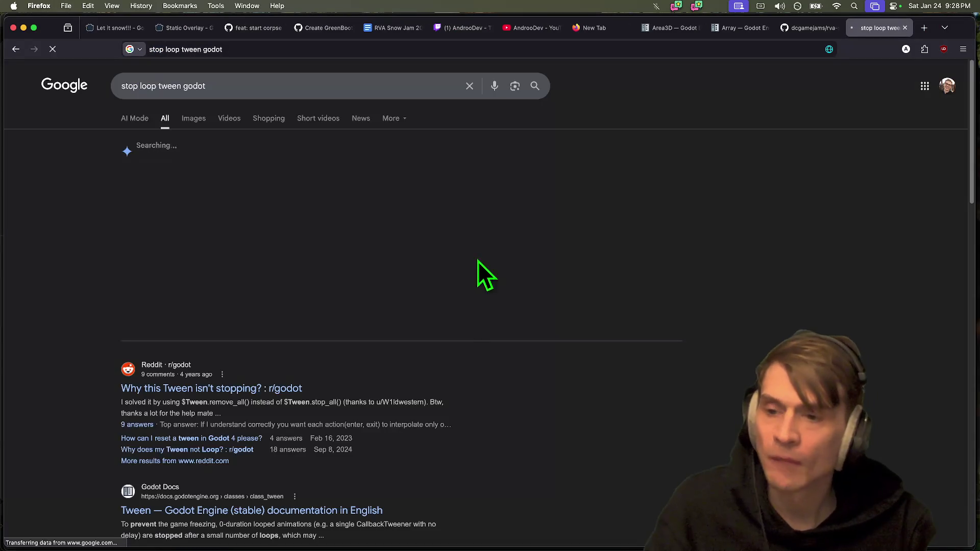
pyautogui.keyDown('super'); pyautogui.click(275, 388); pyautogui.keyUp('super')
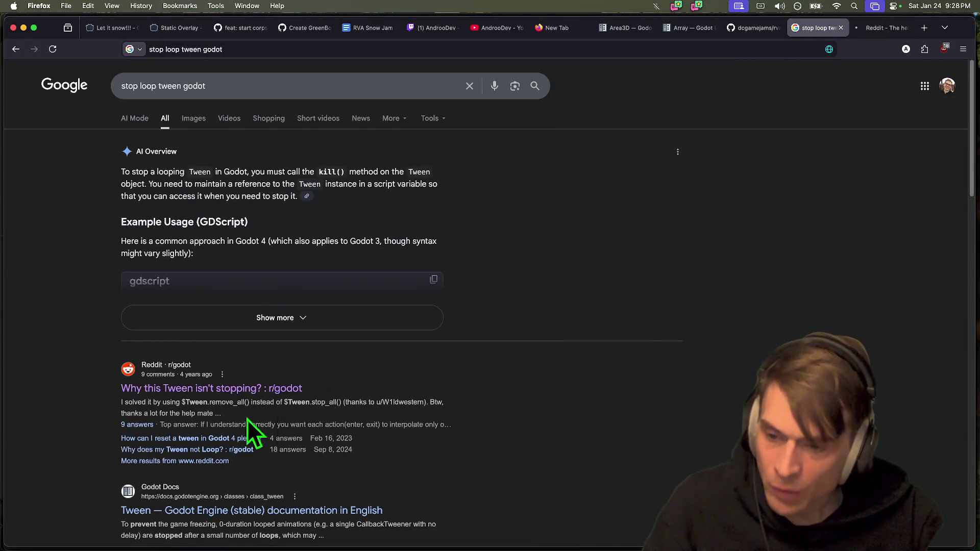
pyautogui.click(326, 319)
pyautogui.scroll(-3, 327, 319)
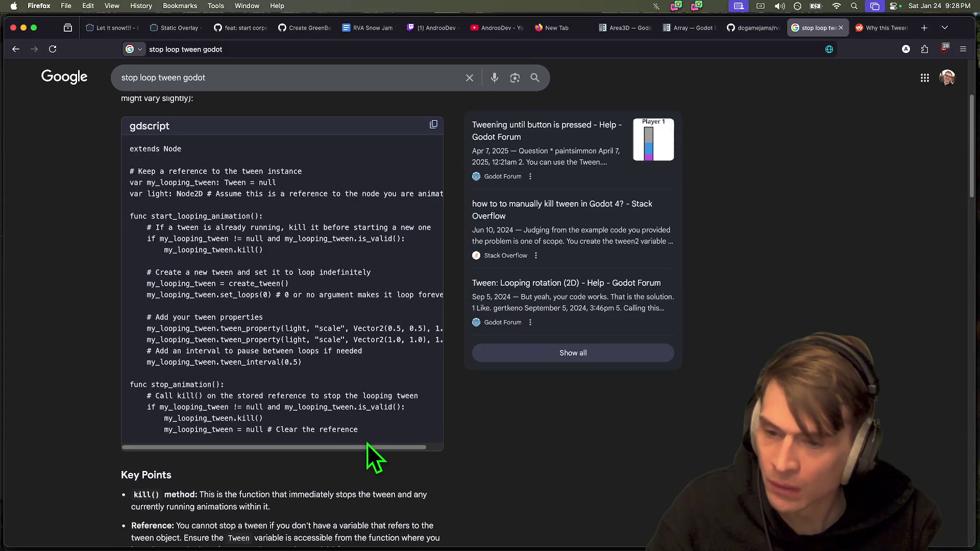
pyautogui.moveTo(315, 429)
pyautogui.mouseDown()
pyautogui.moveTo(116, 427)
pyautogui.moveTo(125, 418)
pyautogui.mouseUp()
# Review the terminal's git diff of the flashing-bar tween changes.
pyautogui.press('super+Tab')
pyautogui.press('super+Tab')
pyautogui.press('Tab')
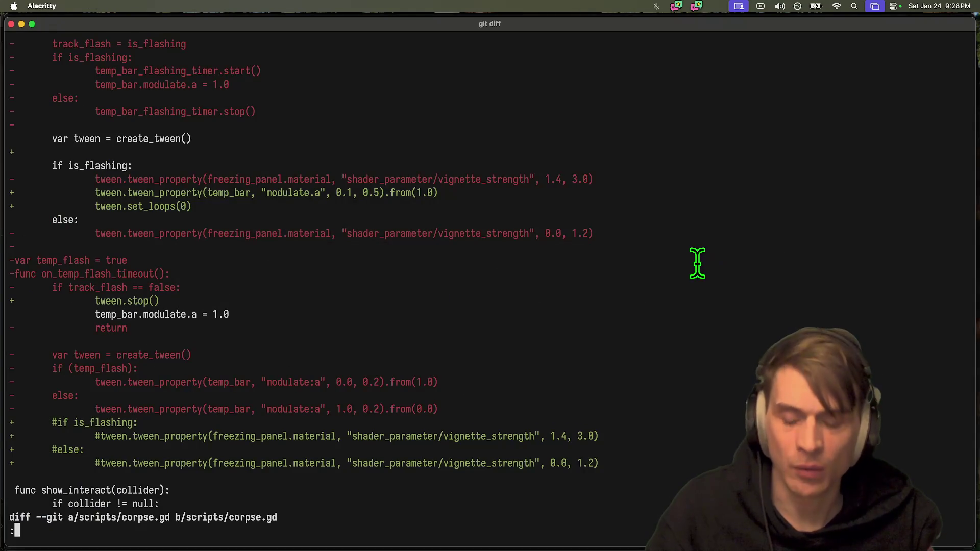
# Quit Blender without saving and return to Godot.
pyautogui.press('super+Tab')
pyautogui.press('super+q')
pyautogui.press('super+Tab')
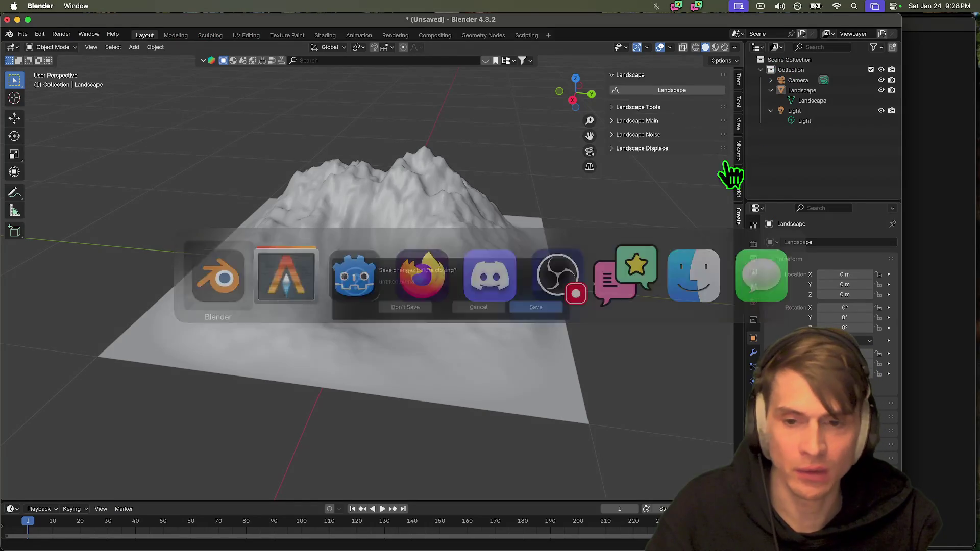
pyautogui.press('super+q')
pyautogui.click(396, 301)
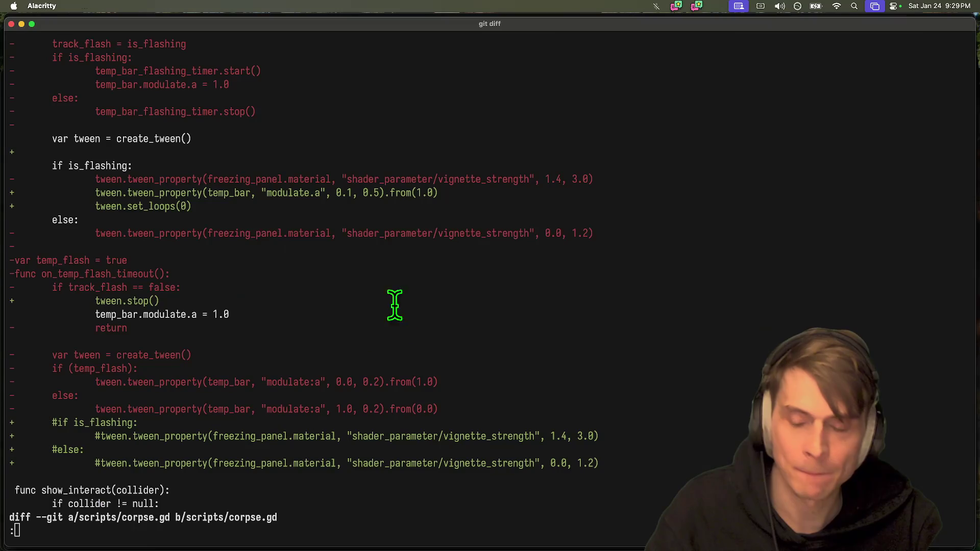
pyautogui.press('super+Tab')
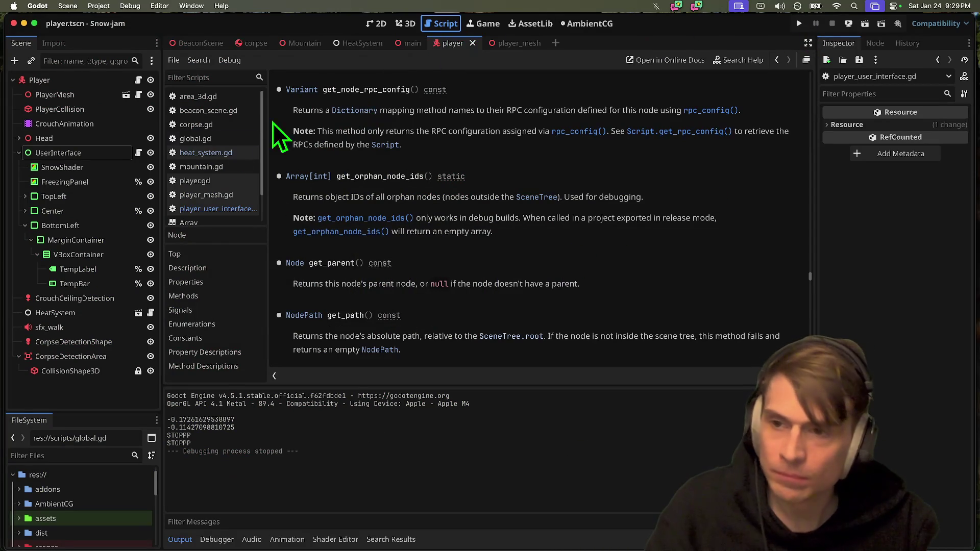
# Delete the STOPPP debug print line from player_user_interface.gd.
pyautogui.click(215, 209)
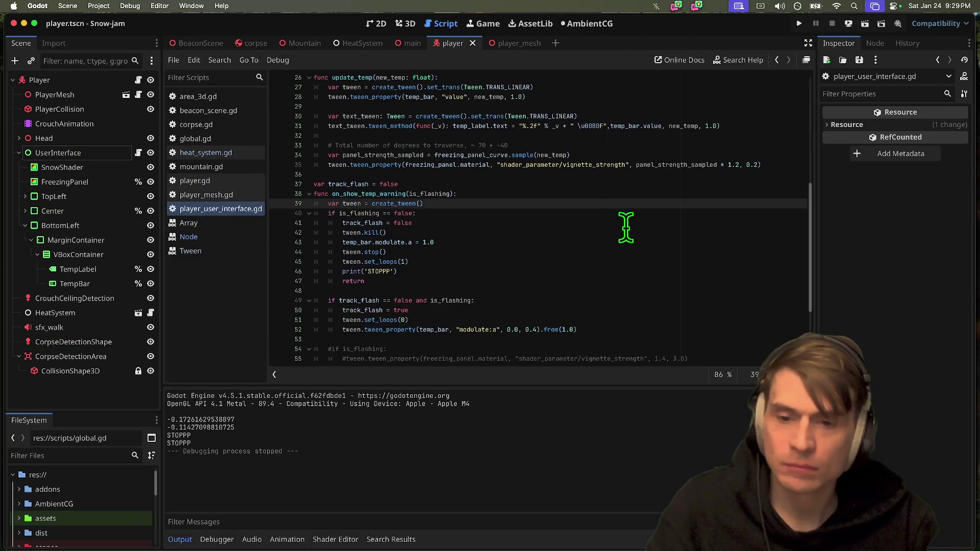
pyautogui.click(525, 268)
pyautogui.press('super+x')
pyautogui.press('Up')
pyautogui.press('Up')
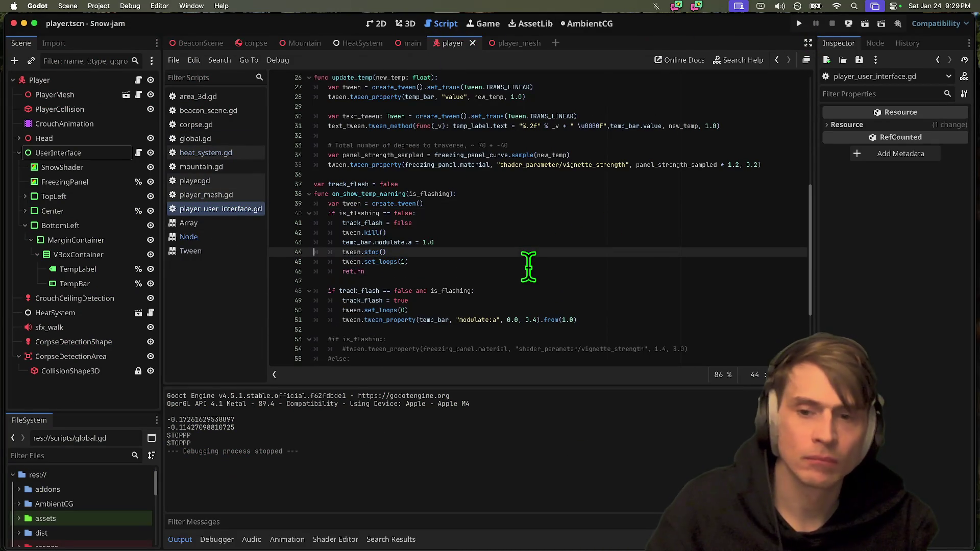
# Remove the old tween.kill(), tween.stop() and set_loops(1) lines from the not-flashing branch.
pyautogui.doubleClick(349, 232)
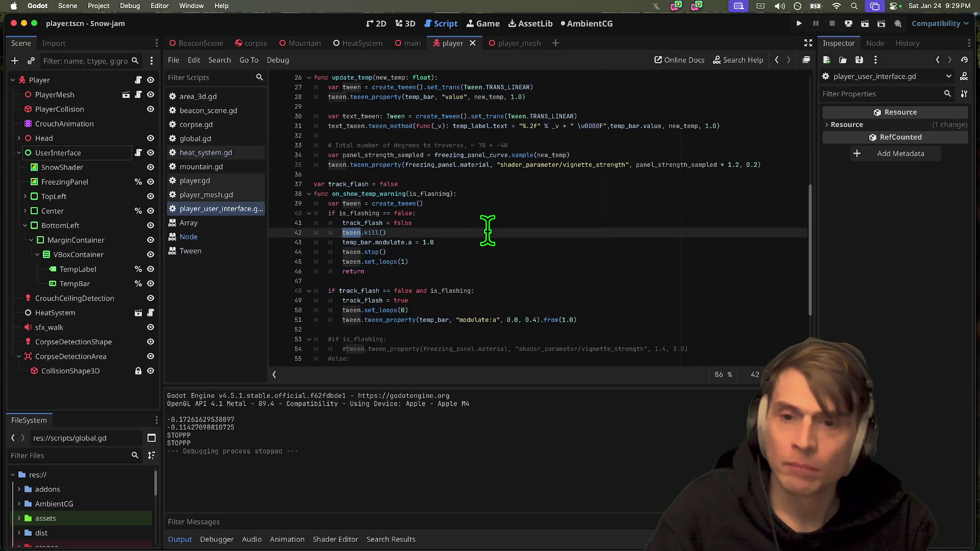
pyautogui.click(493, 214)
pyautogui.press('Return')
pyautogui.write('tween = null')
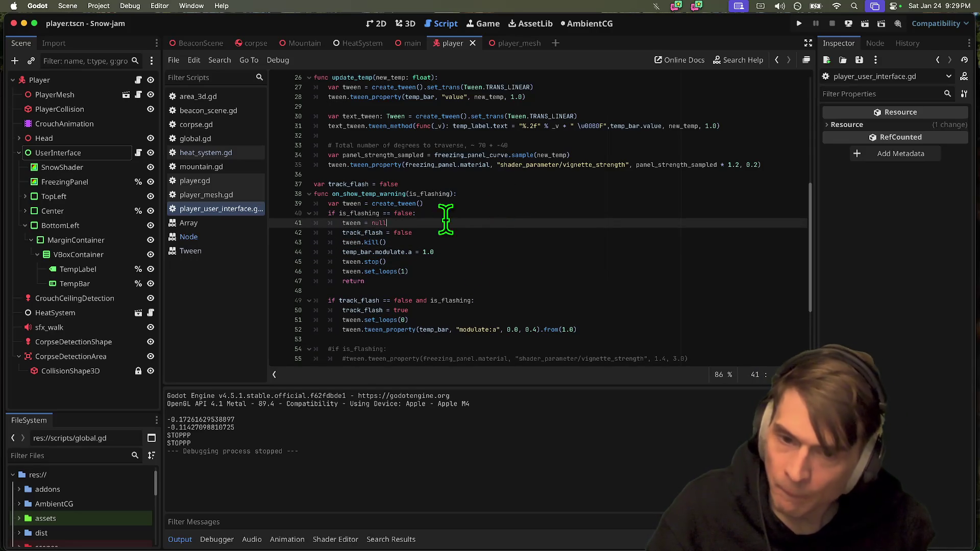
pyautogui.press('Down')
pyautogui.press('Down')
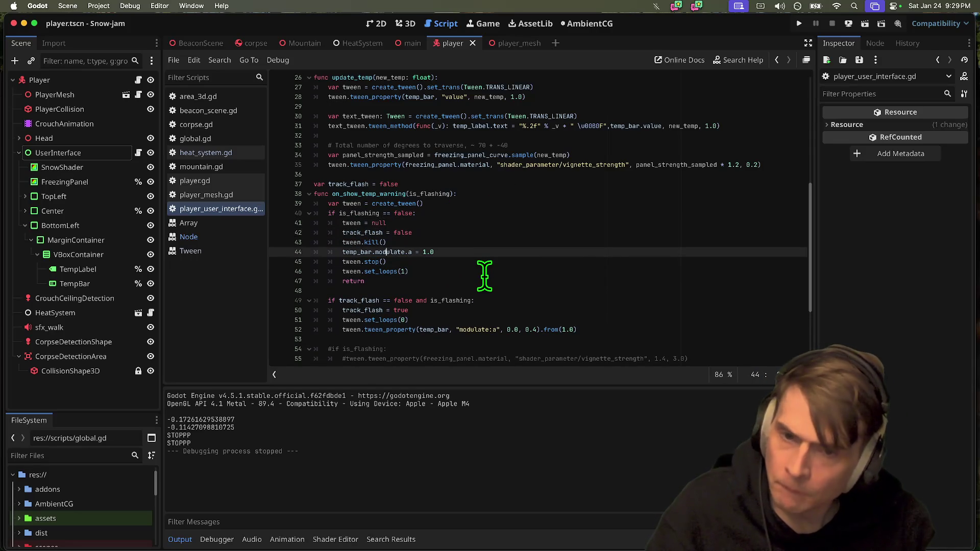
pyautogui.press('super+shift+k')
pyautogui.press('Up')
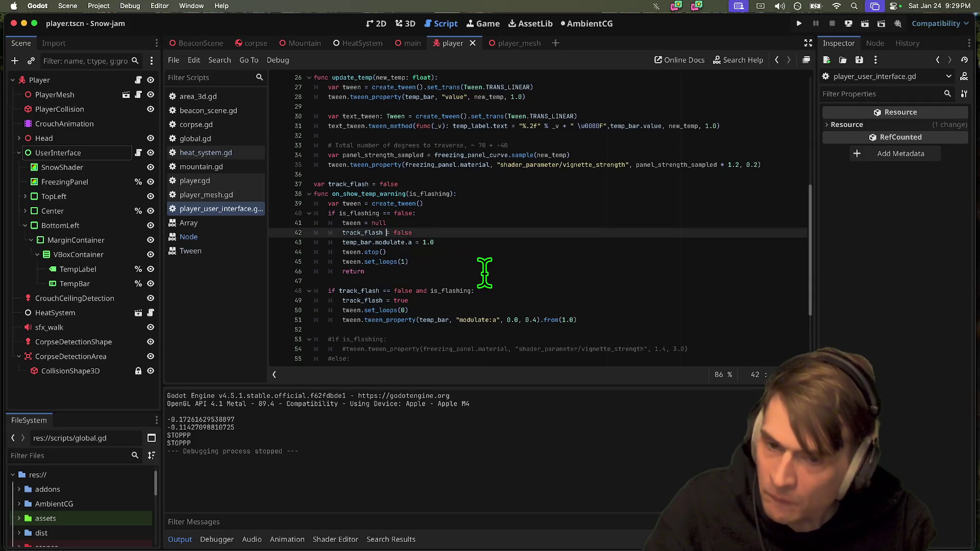
pyautogui.press('Down')
pyautogui.press('Down')
pyautogui.press('super+shift+k')
pyautogui.press('super+shift+k')
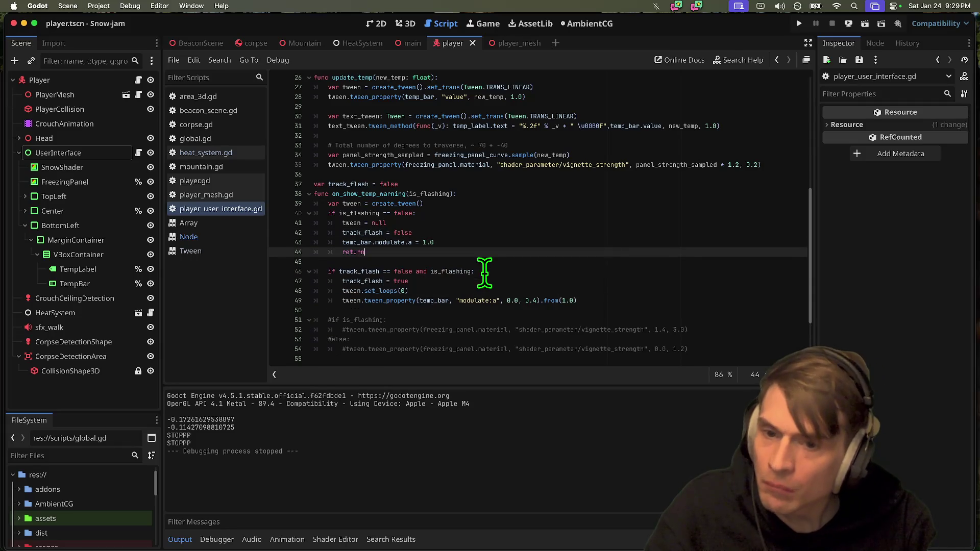
# Add tween.kill() atop the not-flashing branch, save, and test-run the game.
pyautogui.click(504, 211)
pyautogui.press('Return')
pyautogui.write('twee')
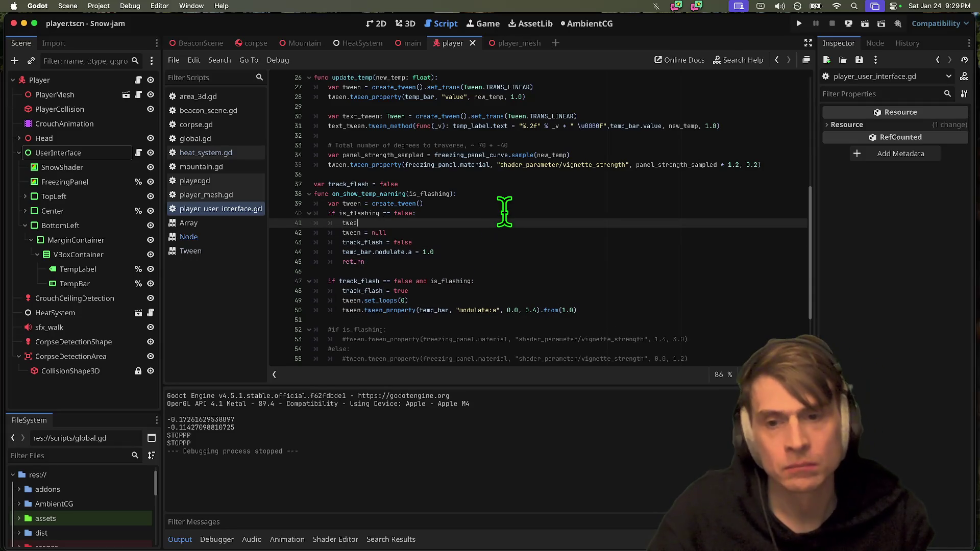
pyautogui.write('n.kill(')
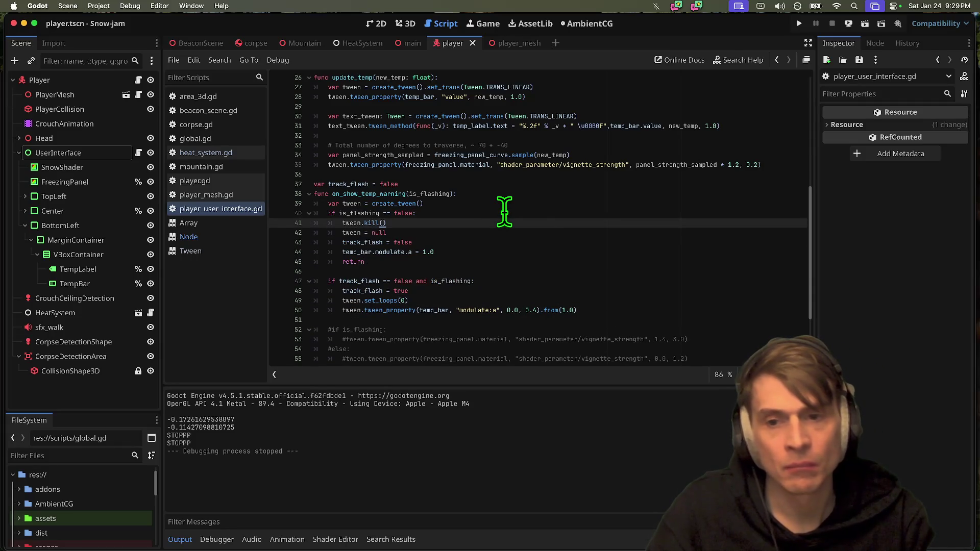
pyautogui.press('super+s')
pyautogui.press('super+b')
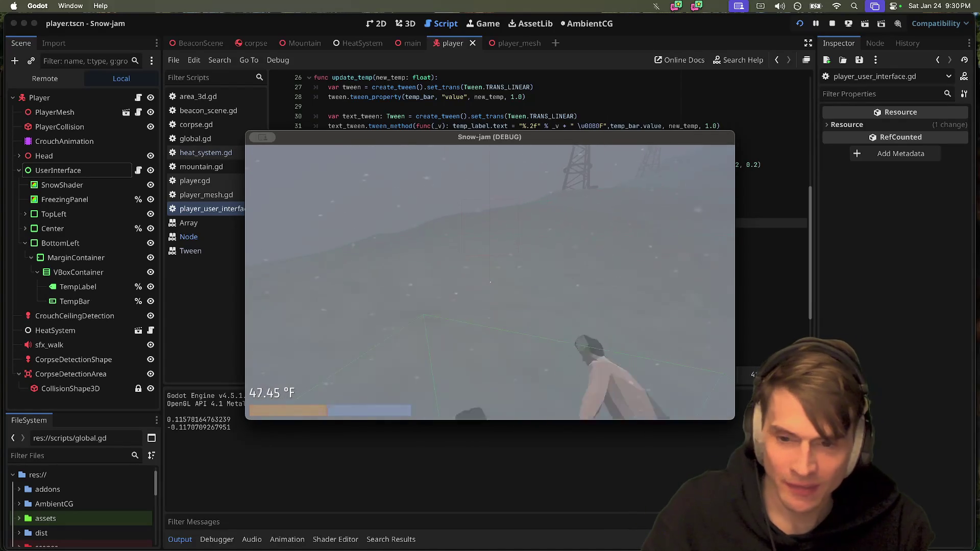
pyautogui.press('super+q')
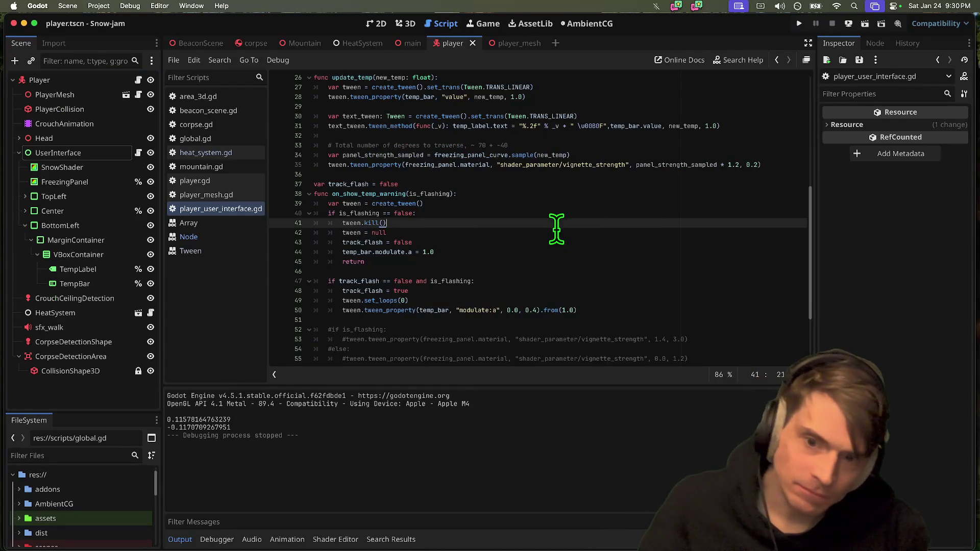
pyautogui.doubleClick(357, 251)
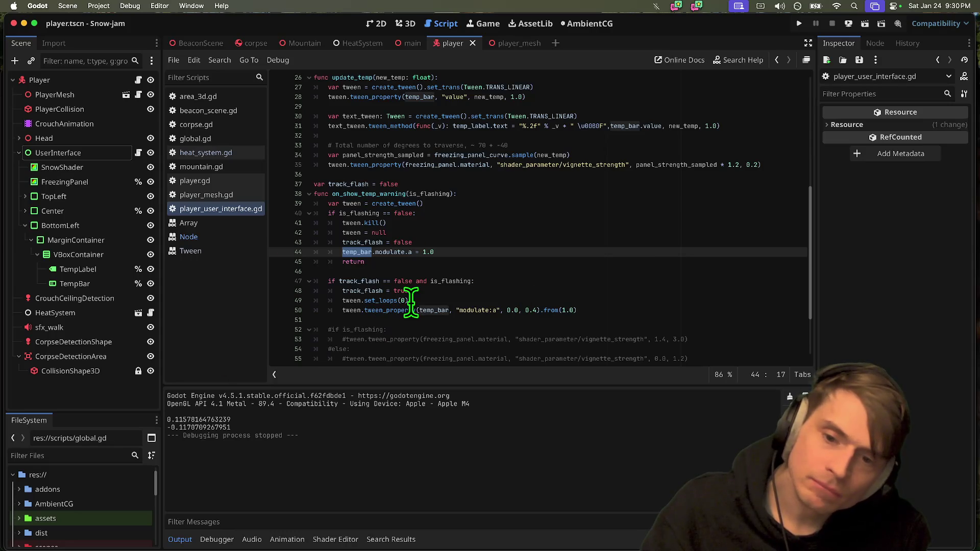
# Start a new line after the flashing tween code on line 50.
pyautogui.moveTo(348, 305)
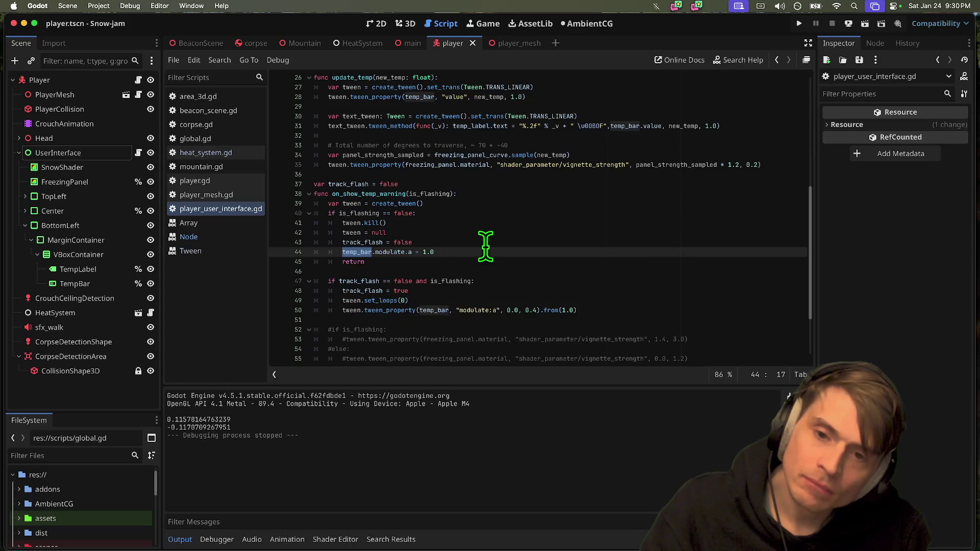
pyautogui.doubleClick(438, 195)
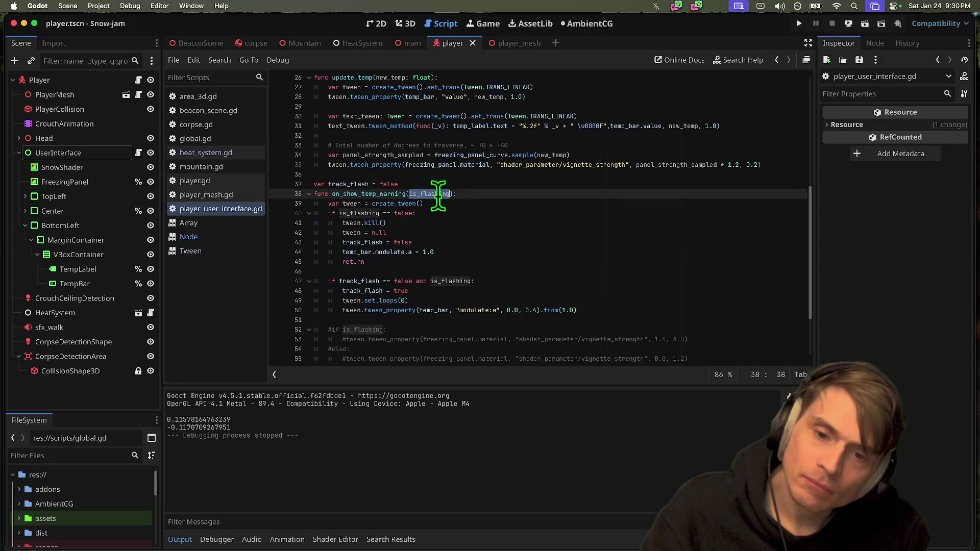
pyautogui.click(653, 313)
pyautogui.press('Return')
pyautogui.write('if is_')
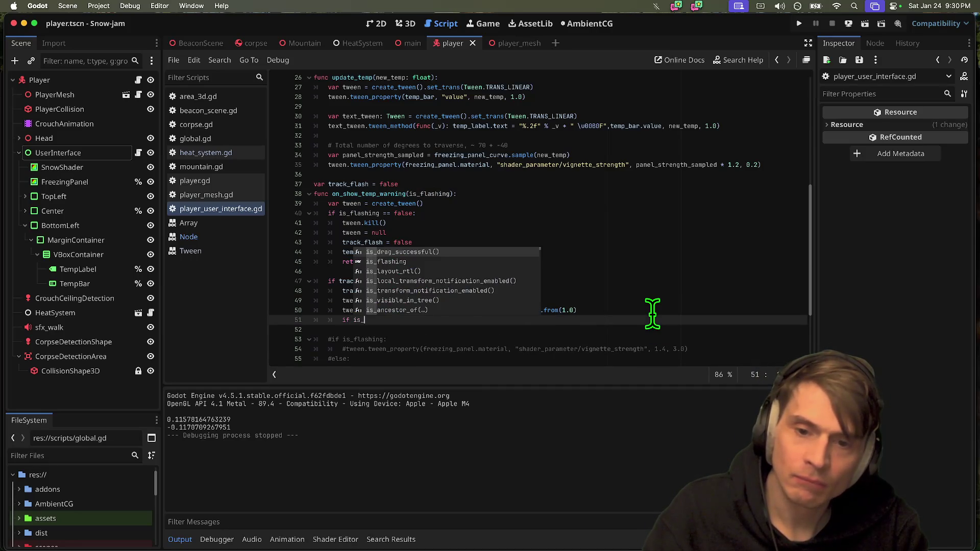
pyautogui.press('Escape')
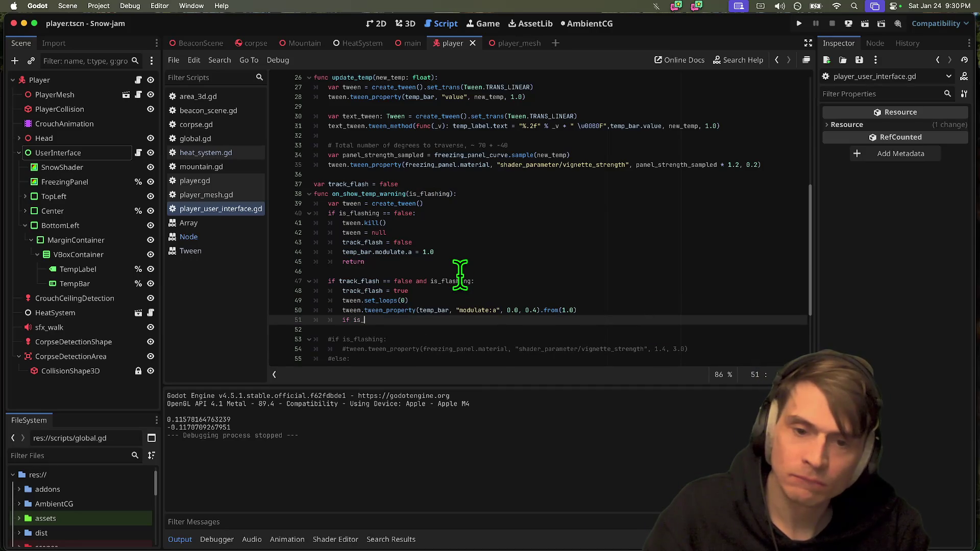
# Write the condition 'elif is_flashing == false:' on line 51.
pyautogui.doubleClick(455, 282)
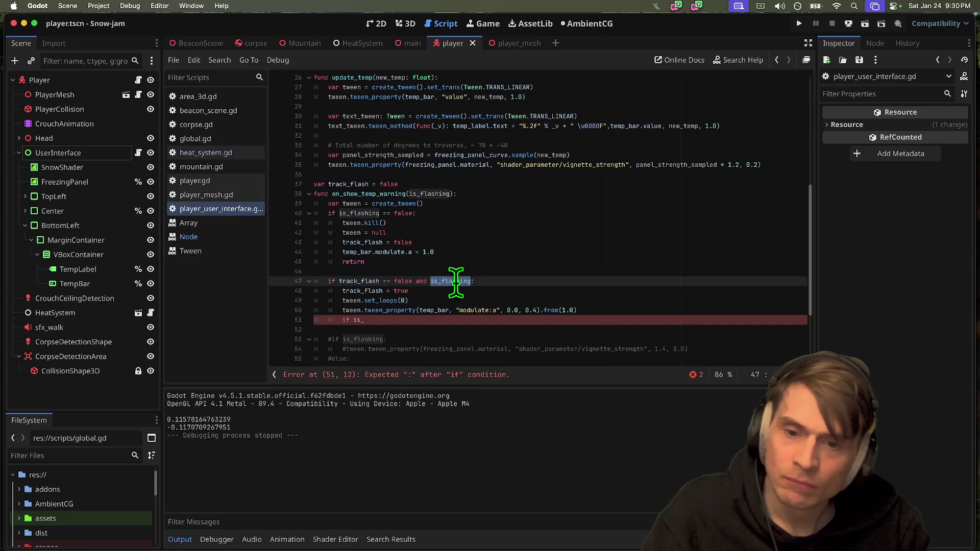
pyautogui.click(439, 322)
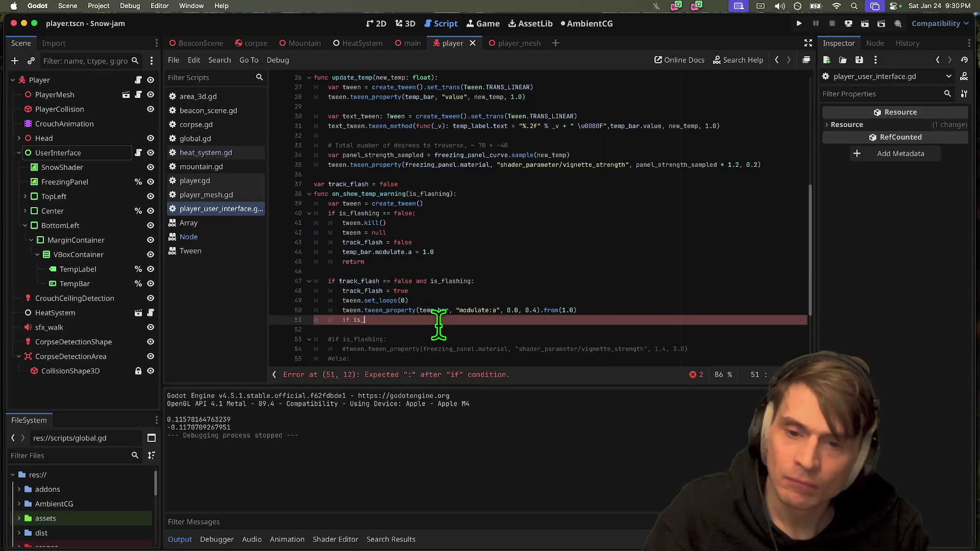
pyautogui.write('elif')
pyautogui.press('Escape')
pyautogui.doubleClick(455, 281)
pyautogui.press('super+c')
pyautogui.click(422, 320)
pyautogui.press('super+v')
pyautogui.write(':')
pyautogui.press('Return')
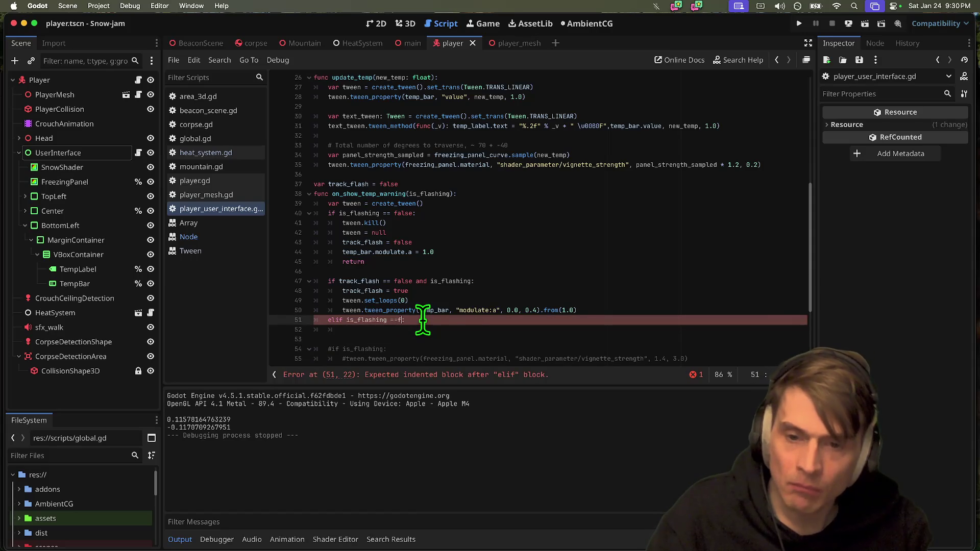
pyautogui.write('== false:')
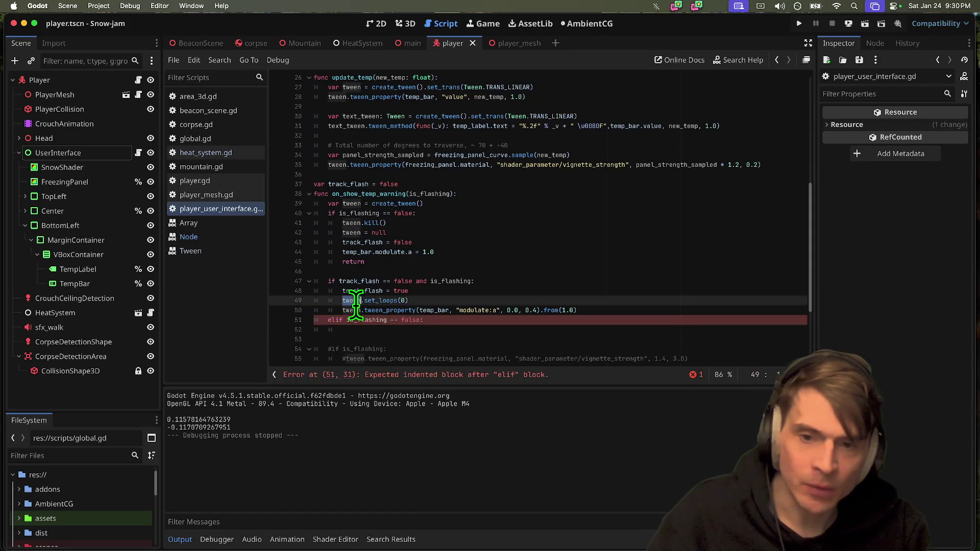
# Check the tween.kill() line and bring up the browser's tween answer.
pyautogui.click(422, 223)
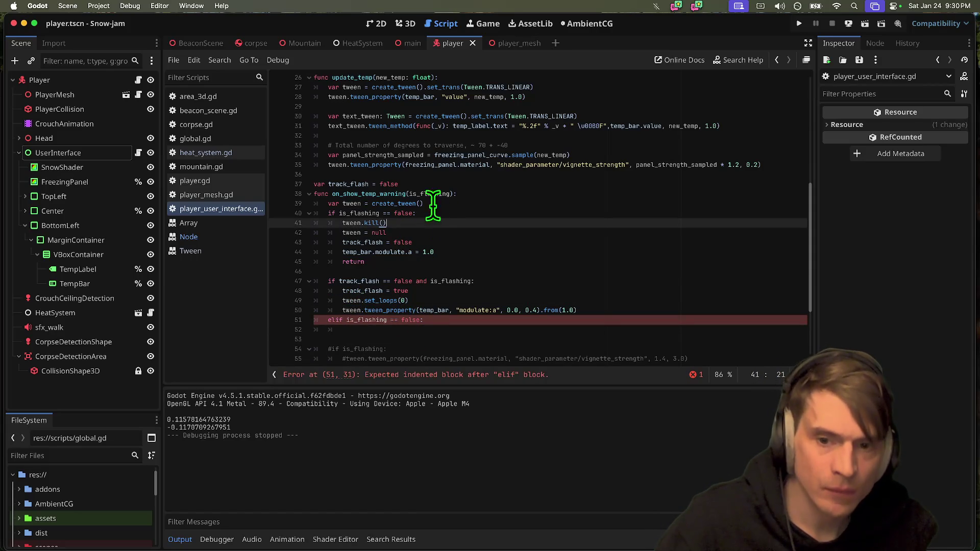
pyautogui.click(491, 330)
pyautogui.press('super+Tab')
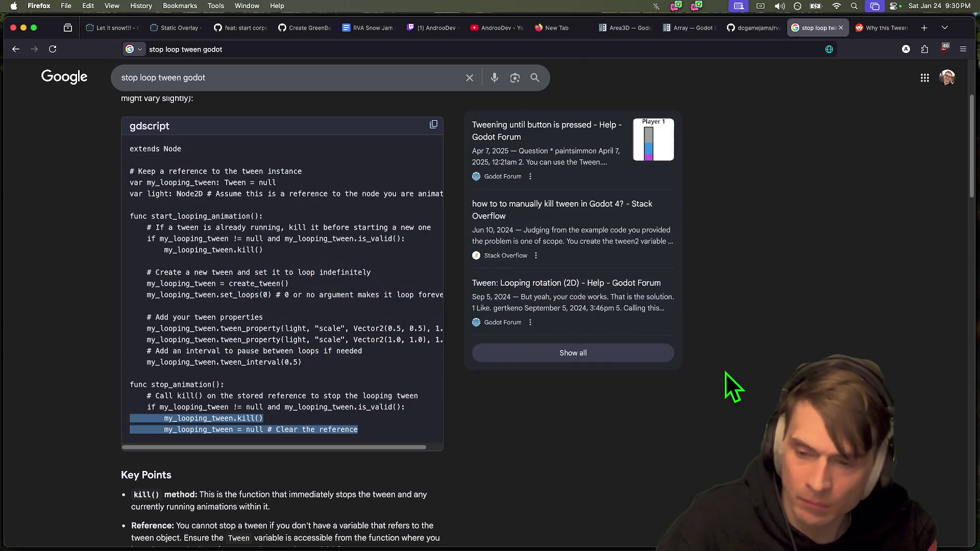
# Scroll to the Key Points on stopping a looping tween, then return to Godot.
pyautogui.scroll(-5, 724, 371)
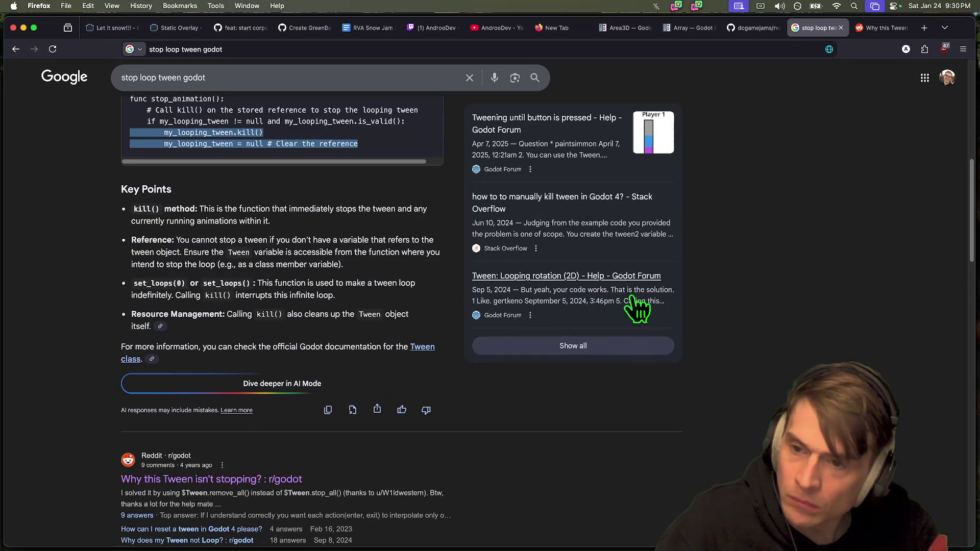
pyautogui.scroll(-1, 756, 311)
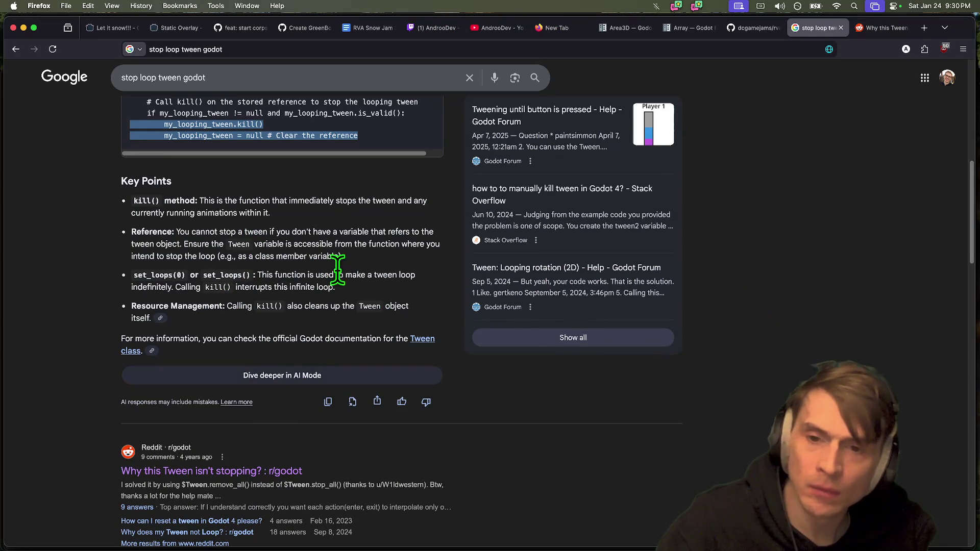
pyautogui.scroll(1, 363, 261)
pyautogui.press('super+Tab')
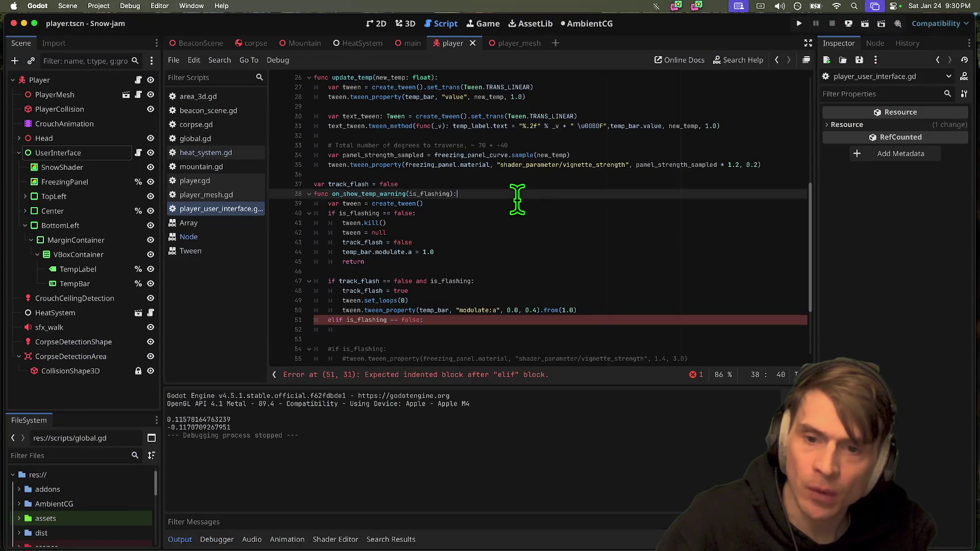
# Move the var tween declaration up and unindent it to script level.
pyautogui.hotkey('alt', 'Down')
pyautogui.press('Up')
pyautogui.press('Return')
pyautogui.press('Down')
pyautogui.press('Return')
pyautogui.press('Up')
pyautogui.press('Up')
pyautogui.hotkey('shift', 'Tab')
pyautogui.press('Down')
pyautogui.press('Delete')
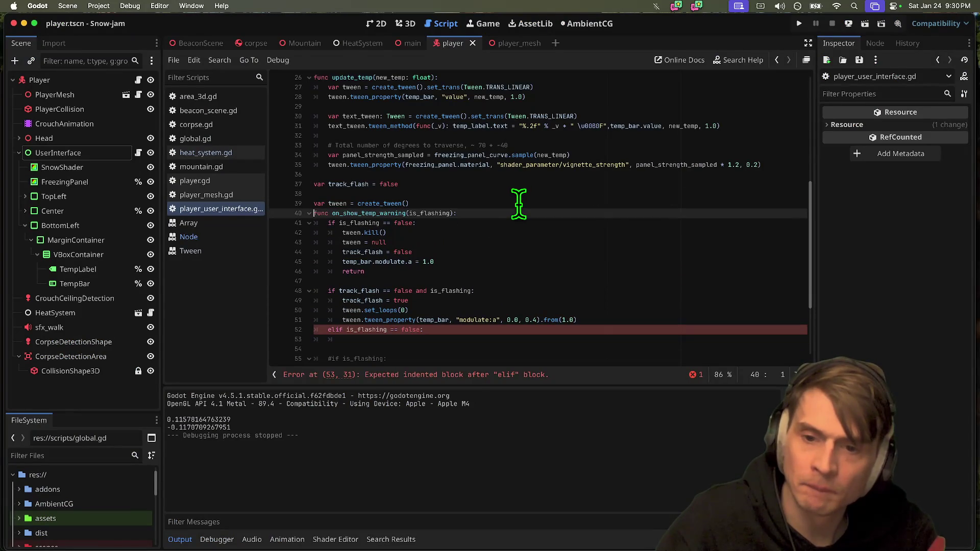
# Complete the tween.stop() call after tween.kill() on line 42.
pyautogui.click(486, 278)
pyautogui.click(487, 269)
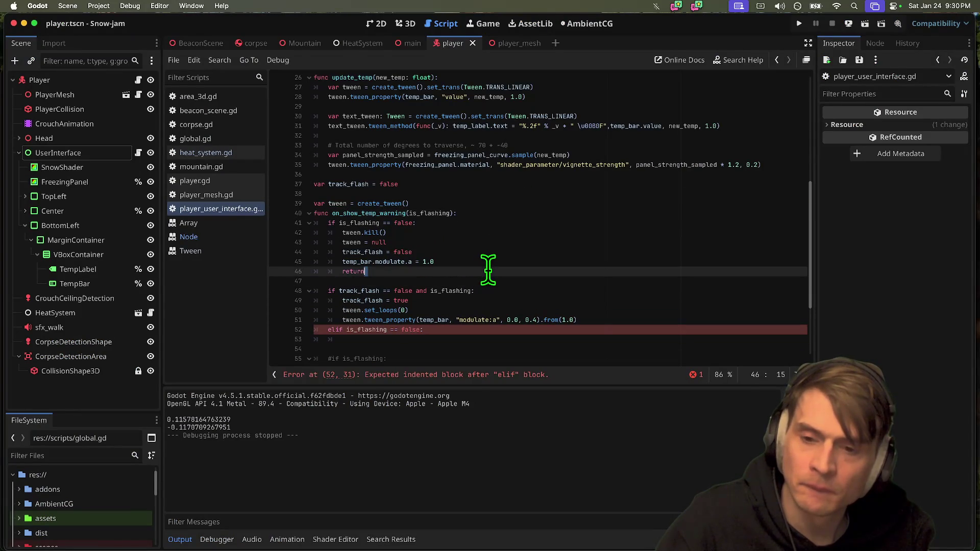
pyautogui.doubleClick(335, 204)
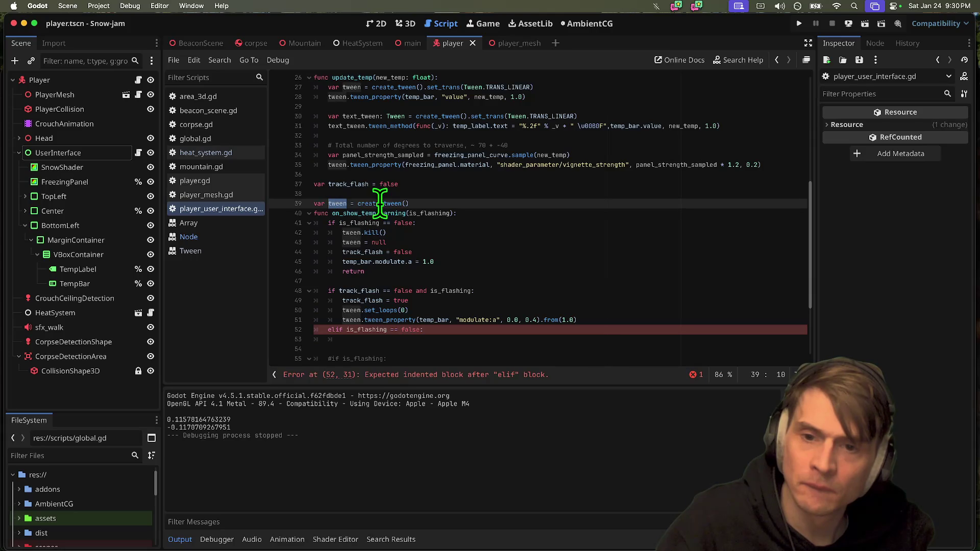
pyautogui.moveTo(376, 203)
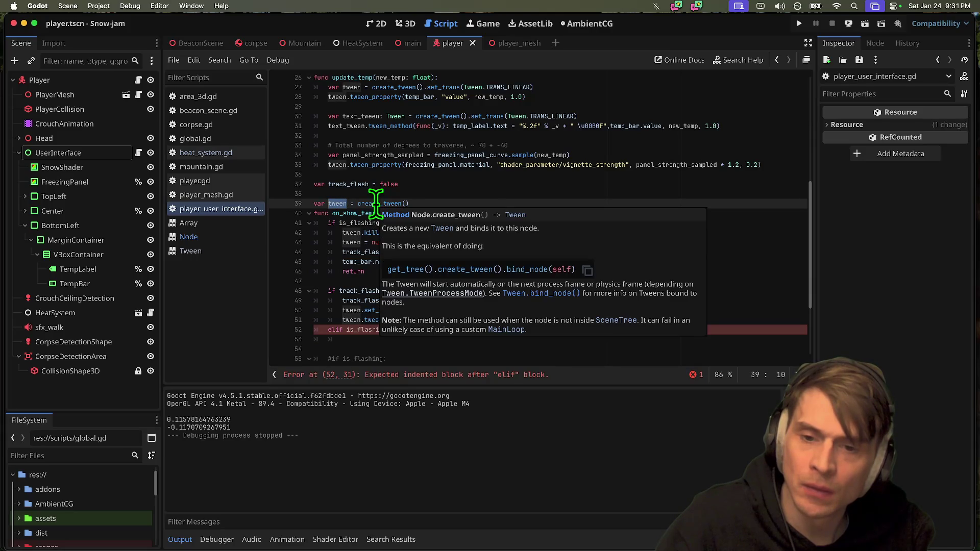
pyautogui.click(457, 340)
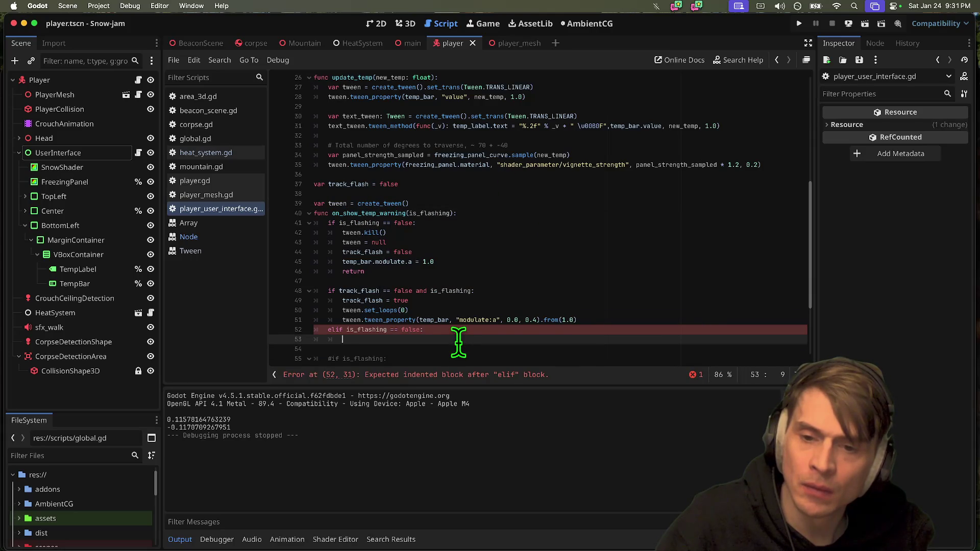
pyautogui.click(353, 322)
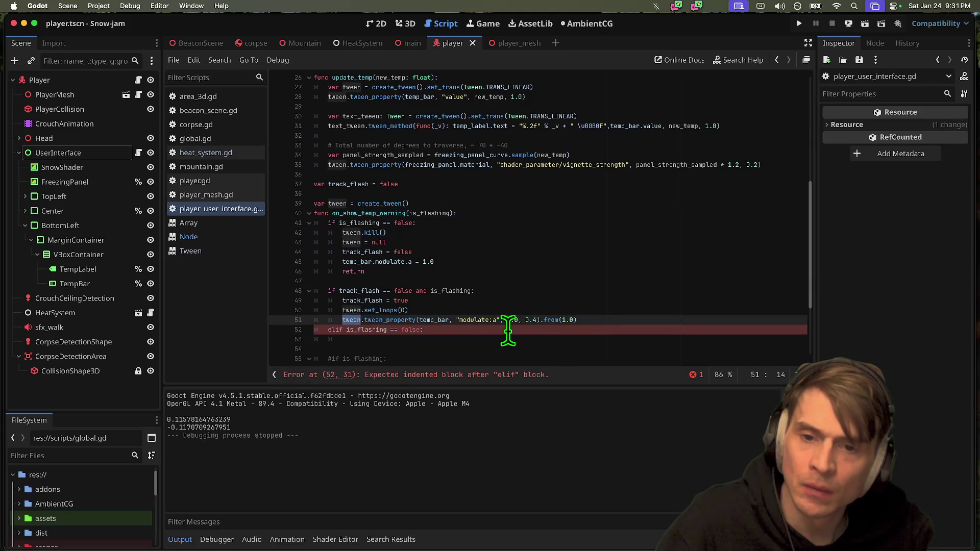
pyautogui.click(551, 237)
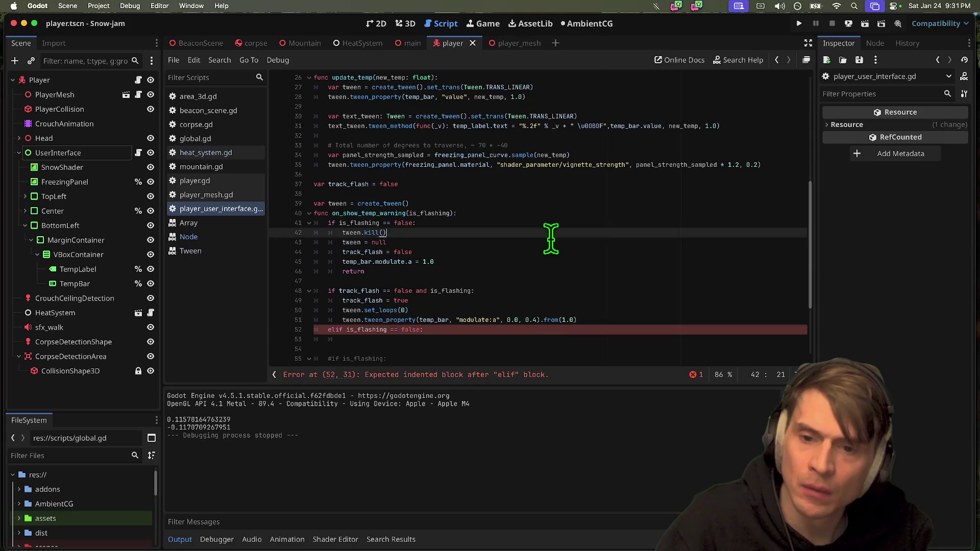
pyautogui.write('stop')
pyautogui.press('Return')
# Copy the stop call below set_loops(0) and change it to tween.start().
pyautogui.tripleClick(546, 236)
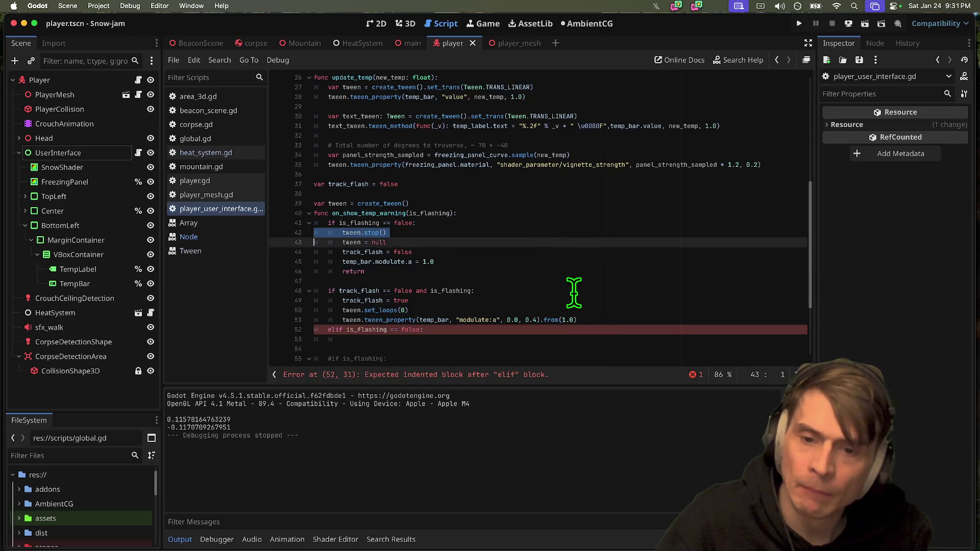
pyautogui.tripleClick(611, 310)
pyautogui.press('Return')
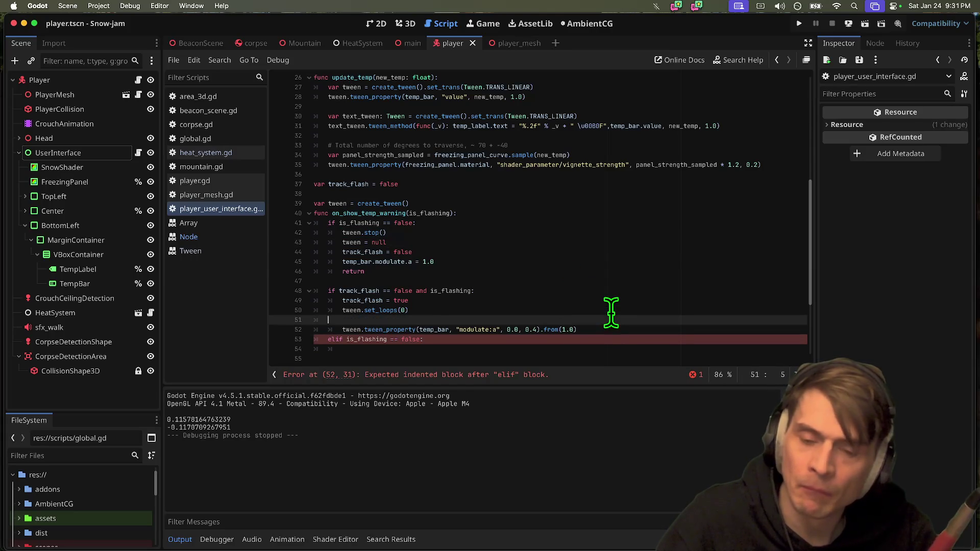
pyautogui.hotkey('ctrl', 'v')
pyautogui.press('BackSpace')
pyautogui.press('BackSpace')
pyautogui.press('BackSpace')
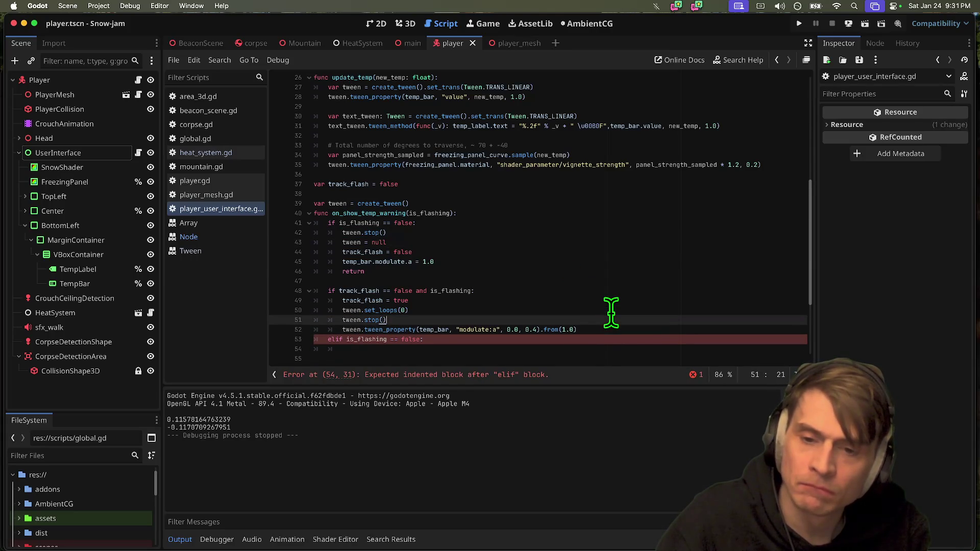
pyautogui.write('rt')
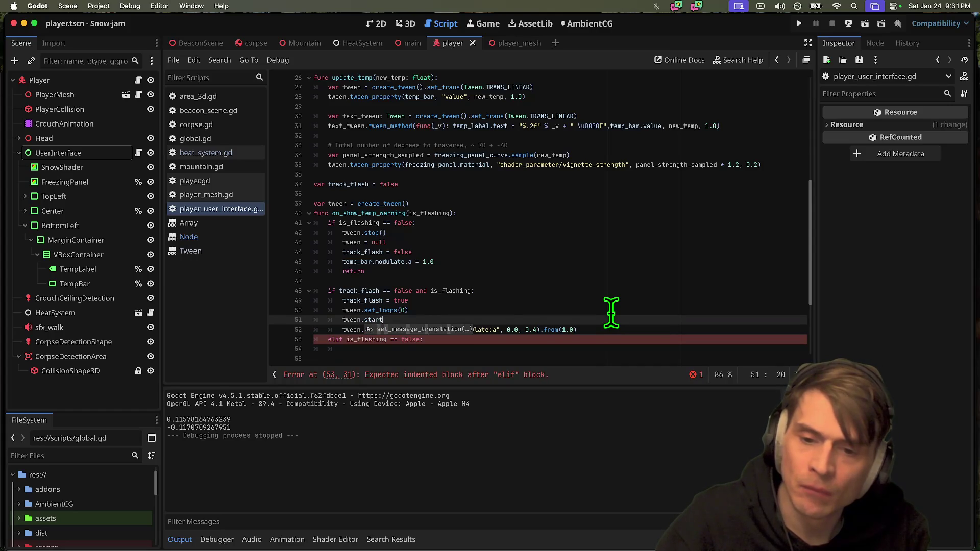
pyautogui.press('Return')
# Add a print("STOPPING") line before return in the not-flashing branch.
pyautogui.click(550, 343)
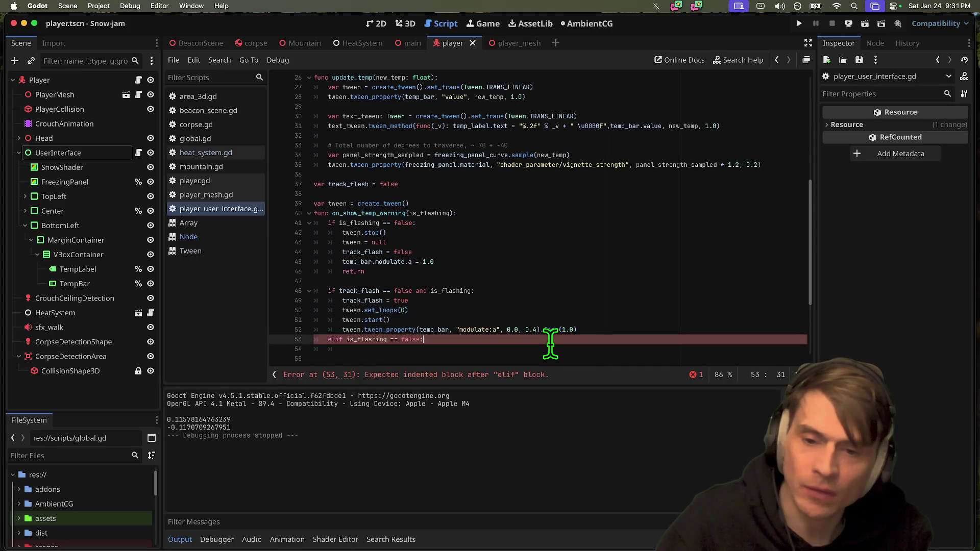
pyautogui.click(514, 254)
pyautogui.click(517, 258)
pyautogui.press('Return')
pyautogui.write('nt("STOPPING')
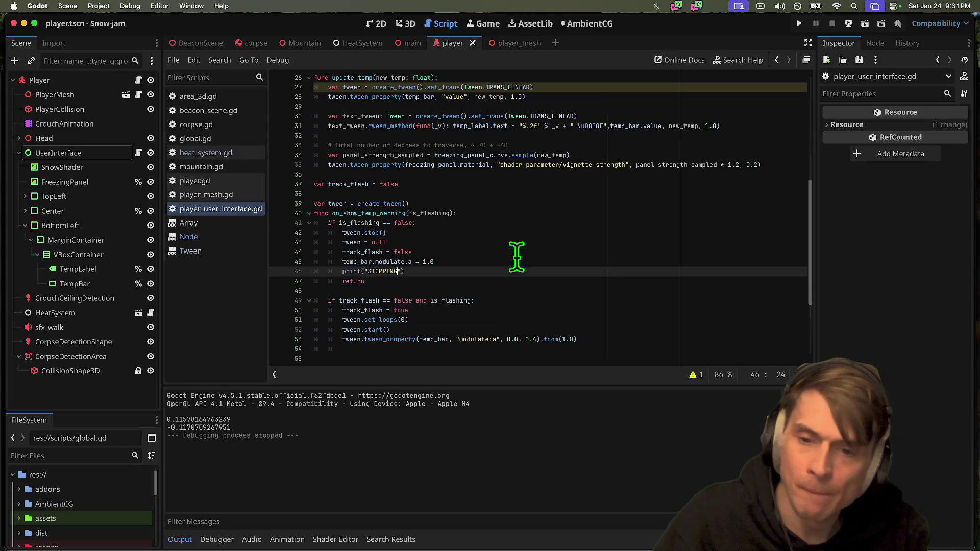
# Run the game, stop it, and inspect the tween.start() nonexistent-function error.
pyautogui.press('super+b')
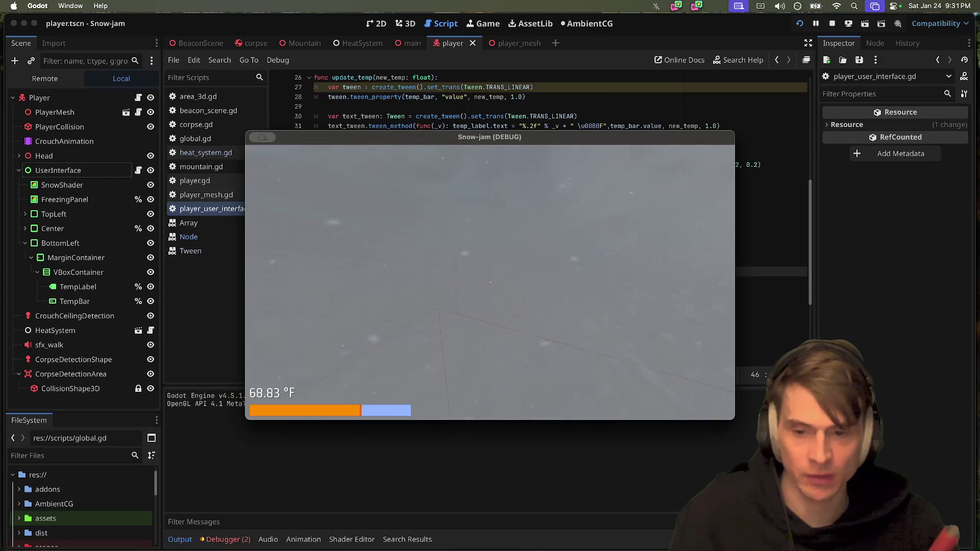
pyautogui.press('super+q')
pyautogui.click(228, 540)
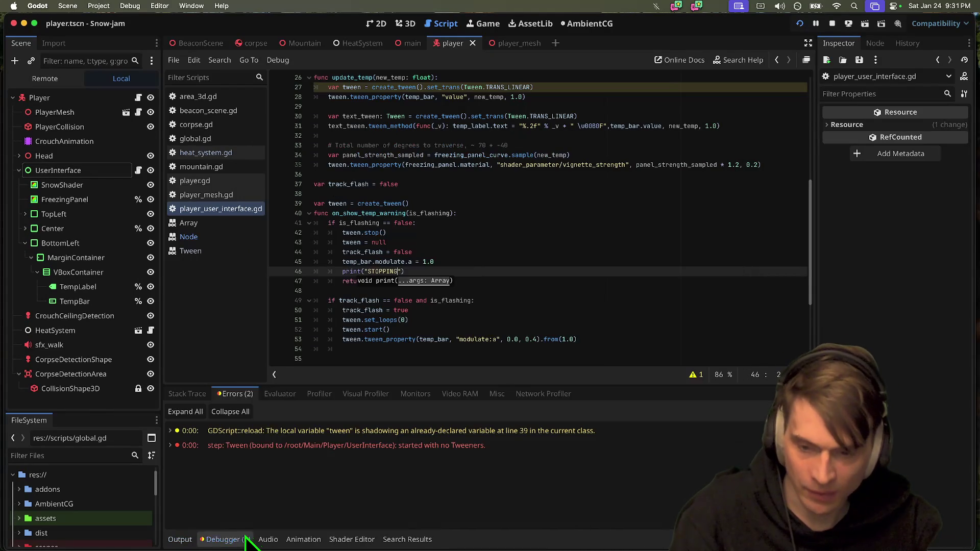
pyautogui.click(262, 452)
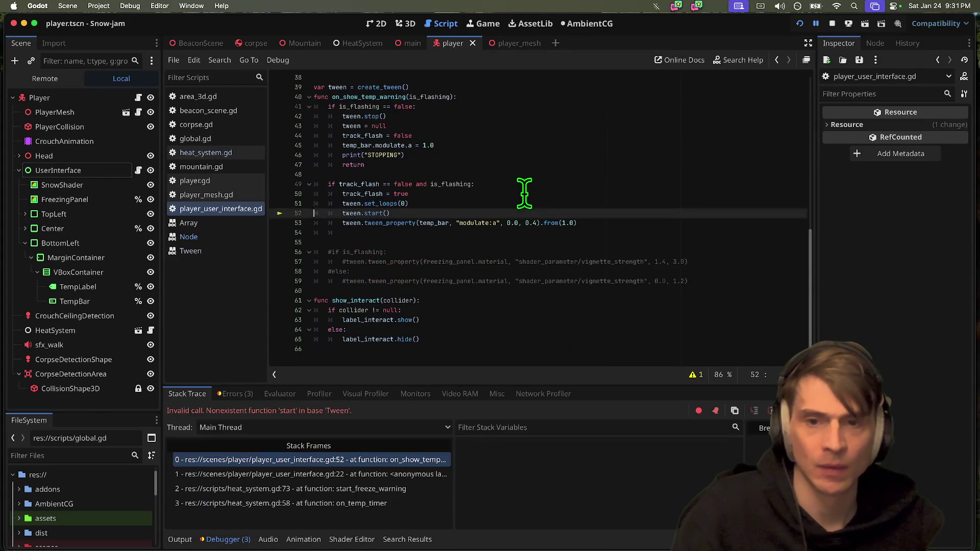
pyautogui.click(834, 23)
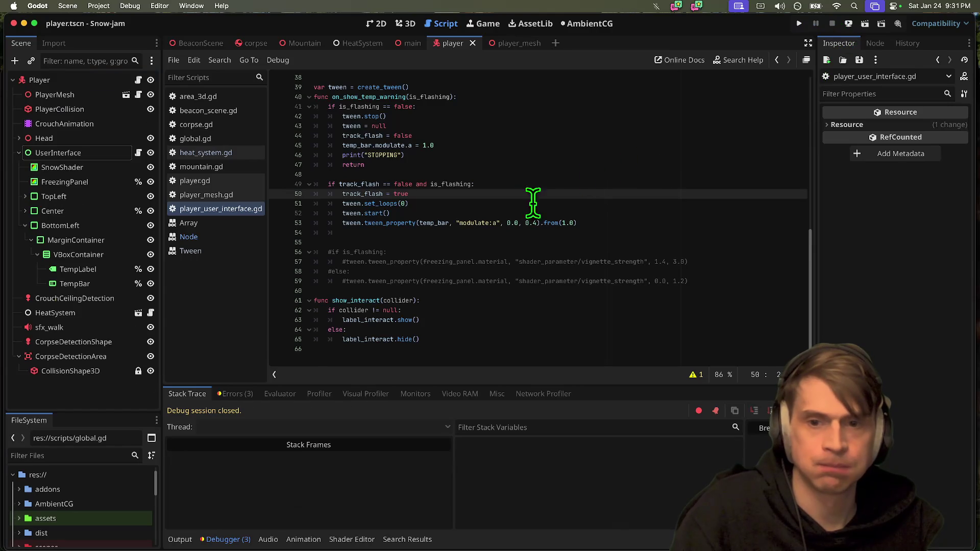
pyautogui.scroll(2, 486, 158)
pyautogui.click(503, 123)
pyautogui.press('super+shift+k')
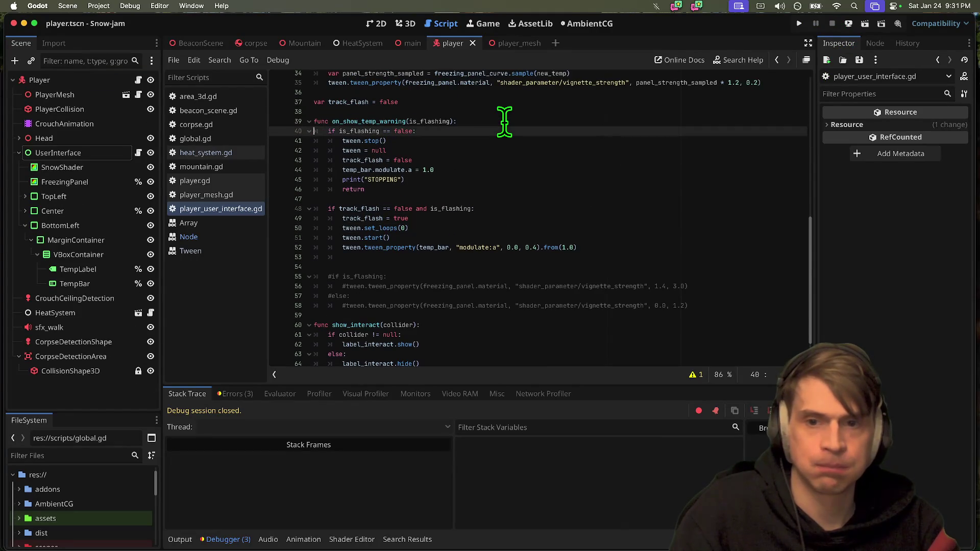
pyautogui.press('super+z')
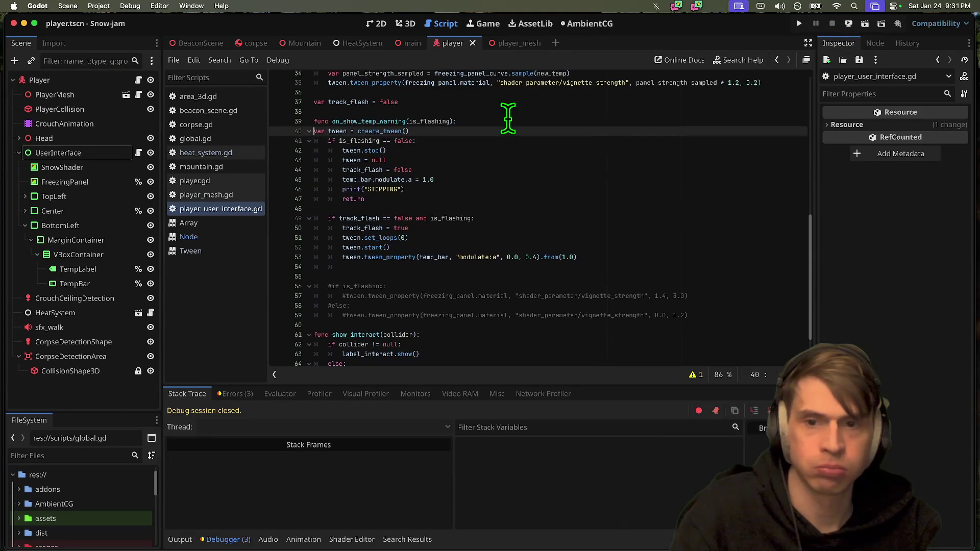
pyautogui.press('super+z')
pyautogui.press('super+z')
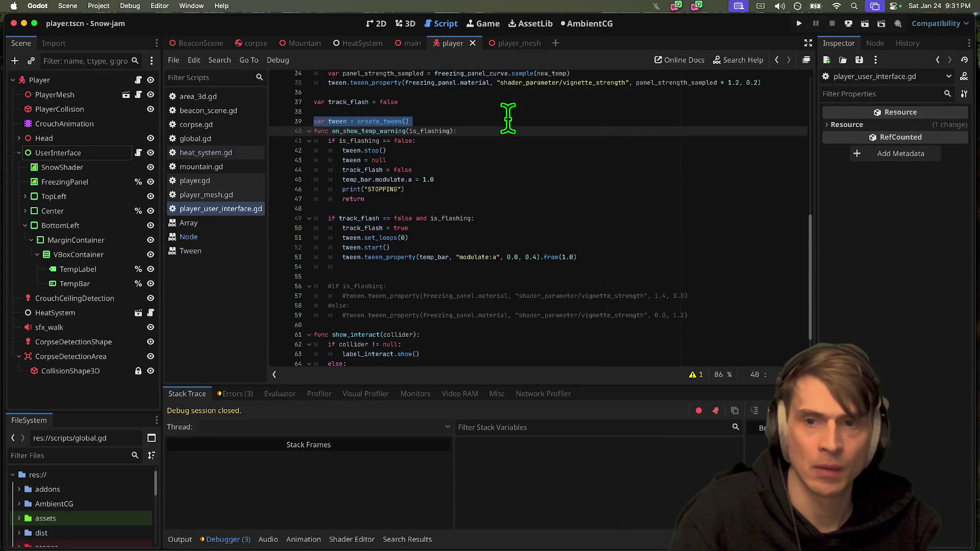
pyautogui.press('Up')
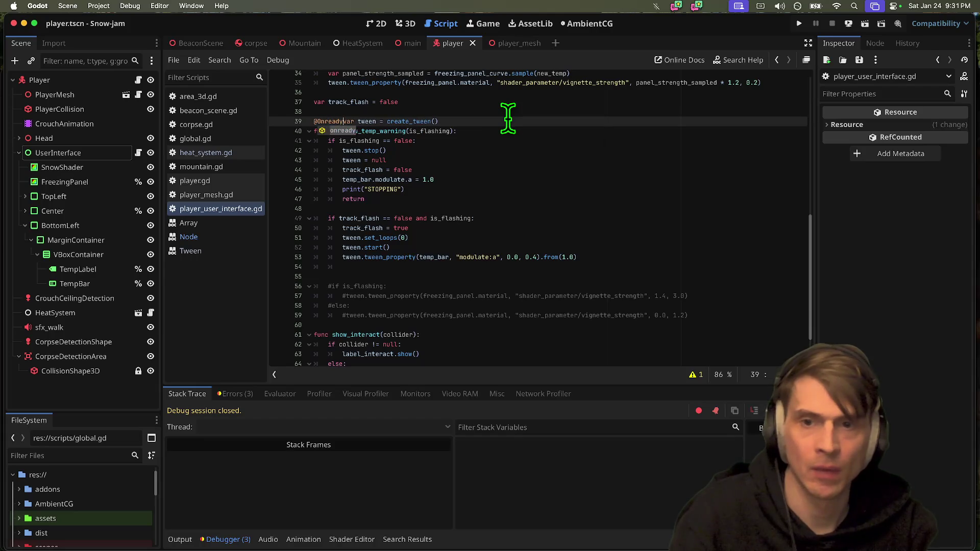
pyautogui.press('Tab')
pyautogui.press('Down')
pyautogui.press('super+b')
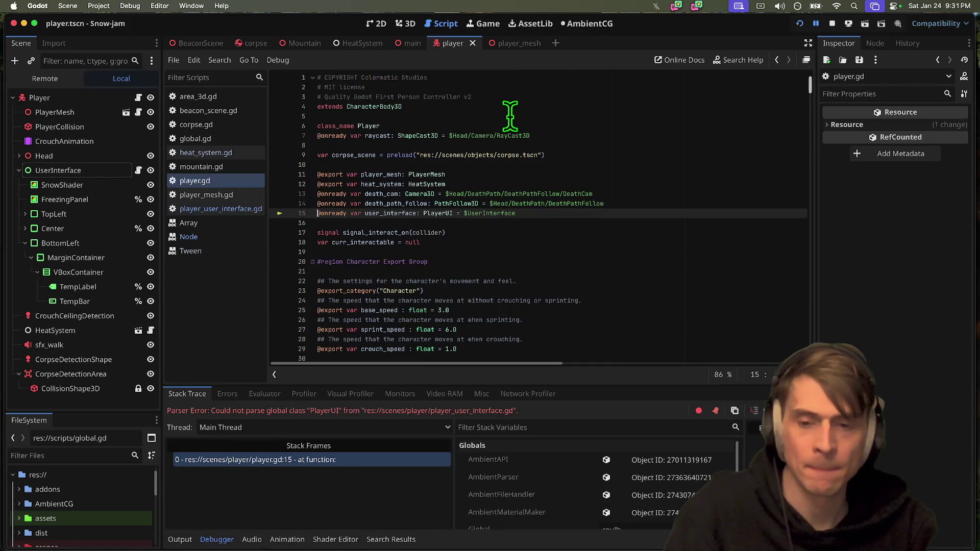
pyautogui.click(218, 205)
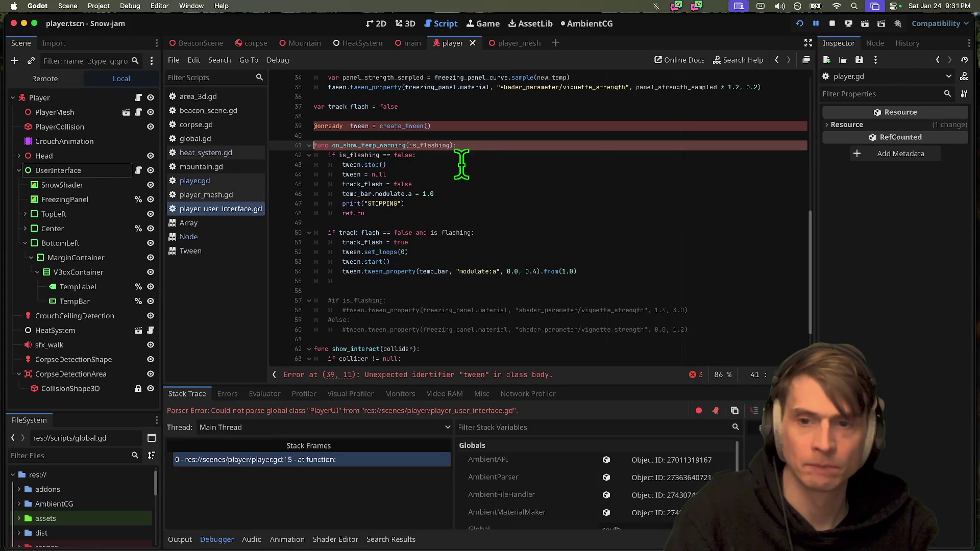
pyautogui.click(350, 126)
pyautogui.click(643, 128)
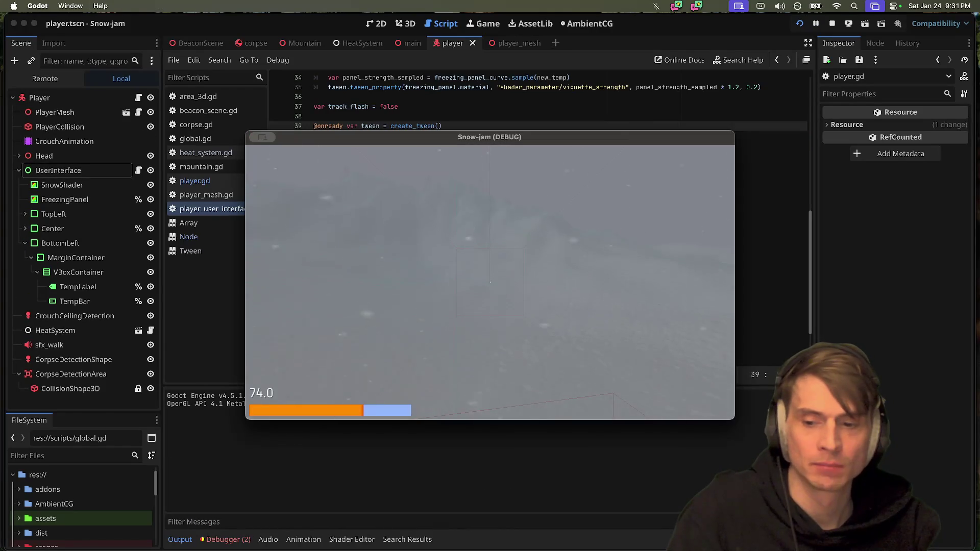
pyautogui.press('super+period')
# Check the errors and tween loop search, stop the game, and delete the tween.start() line.
pyautogui.click(224, 540)
pyautogui.click(235, 393)
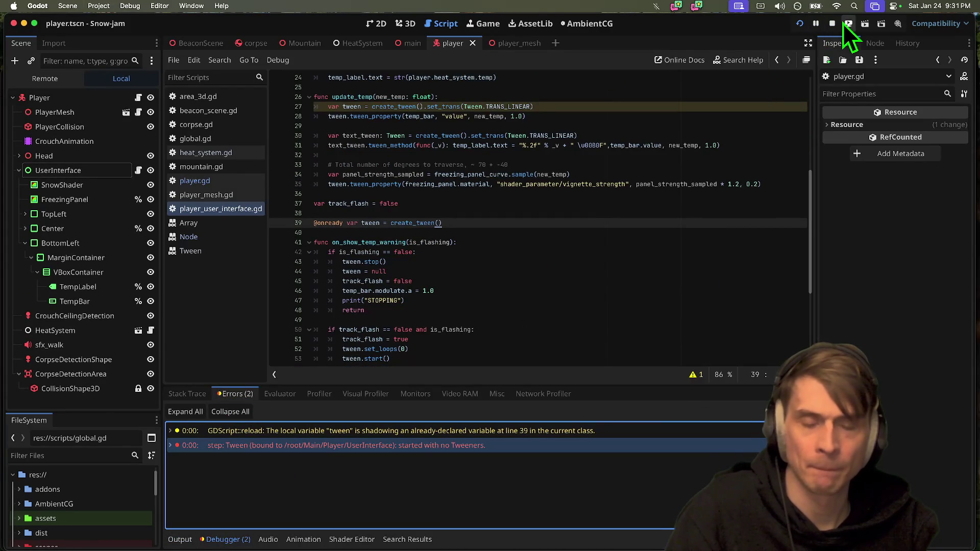
pyautogui.click(845, 24)
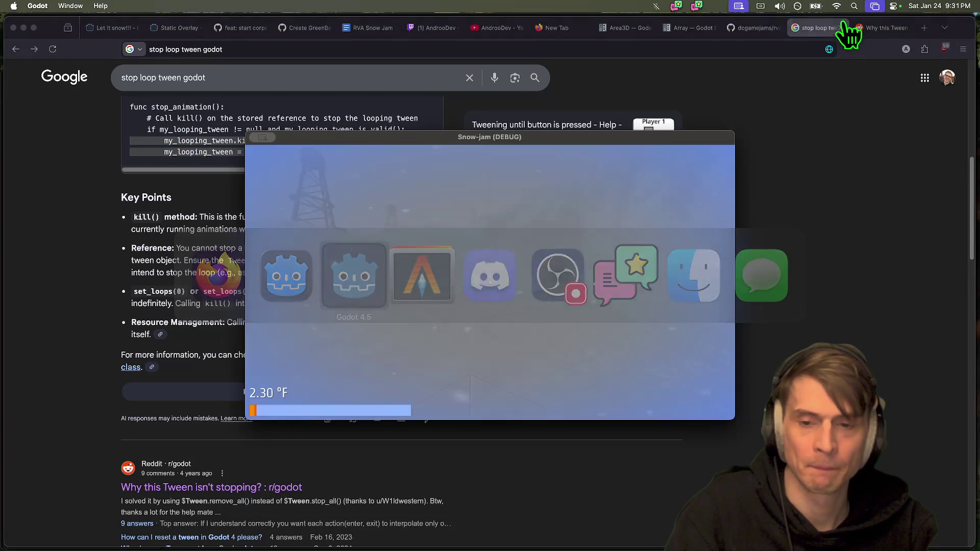
pyautogui.press('super+Tab')
pyautogui.press('super+Tab')
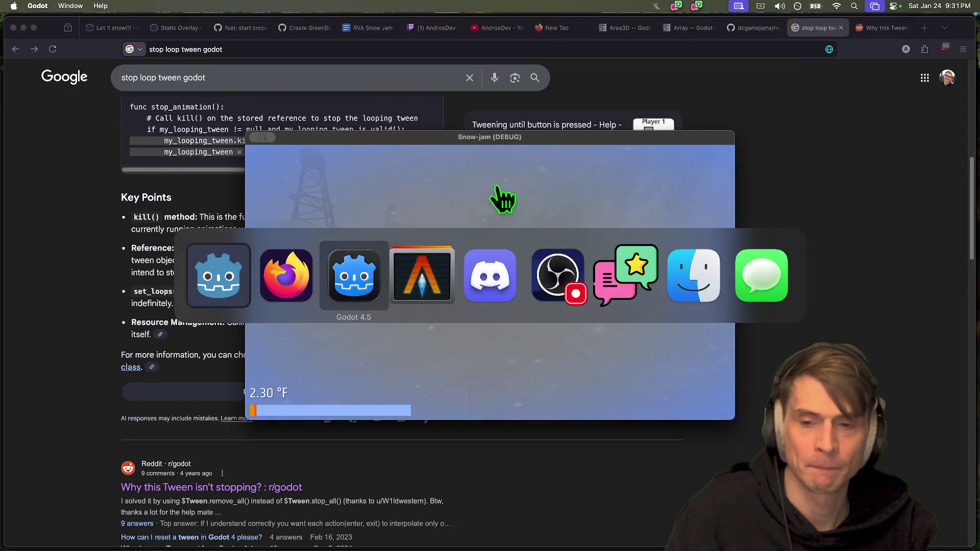
pyautogui.click(834, 24)
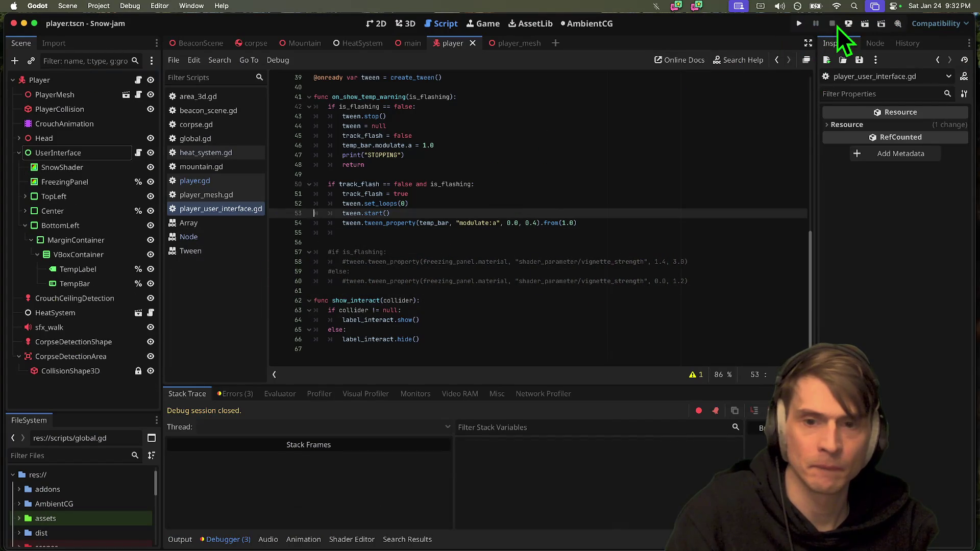
pyautogui.press('super+shift+k')
# Delete the STOPPING print and paste the bar's tween_property line above return.
pyautogui.press('super+Left')
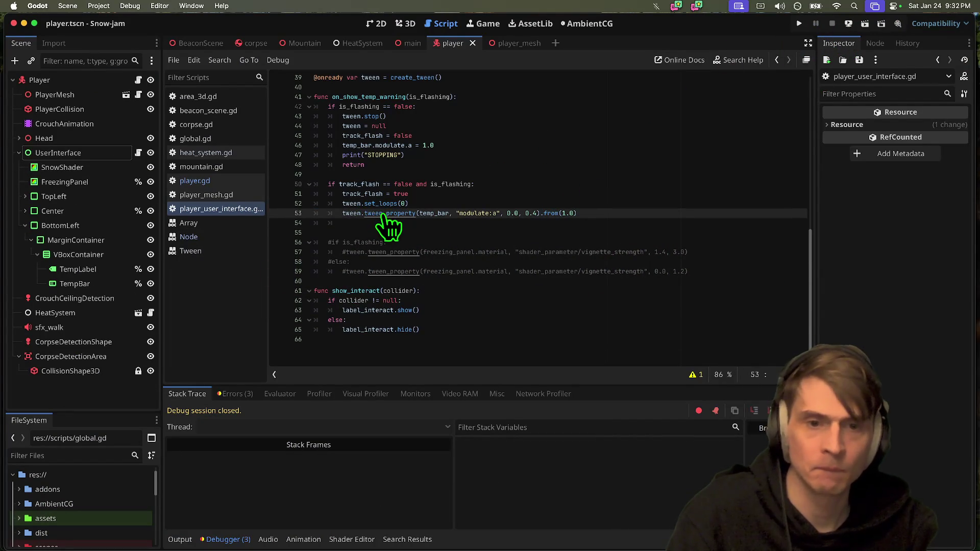
pyautogui.moveTo(398, 213)
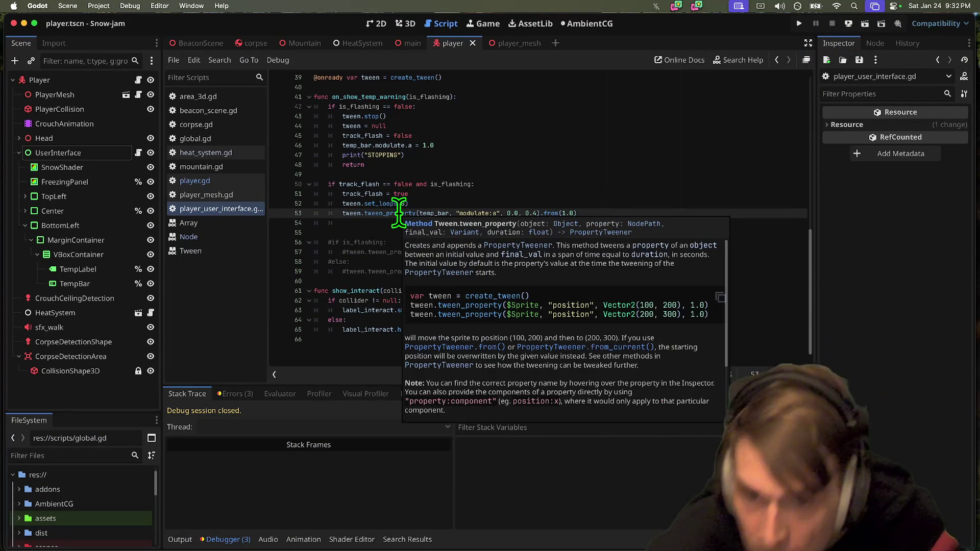
pyautogui.click(543, 155)
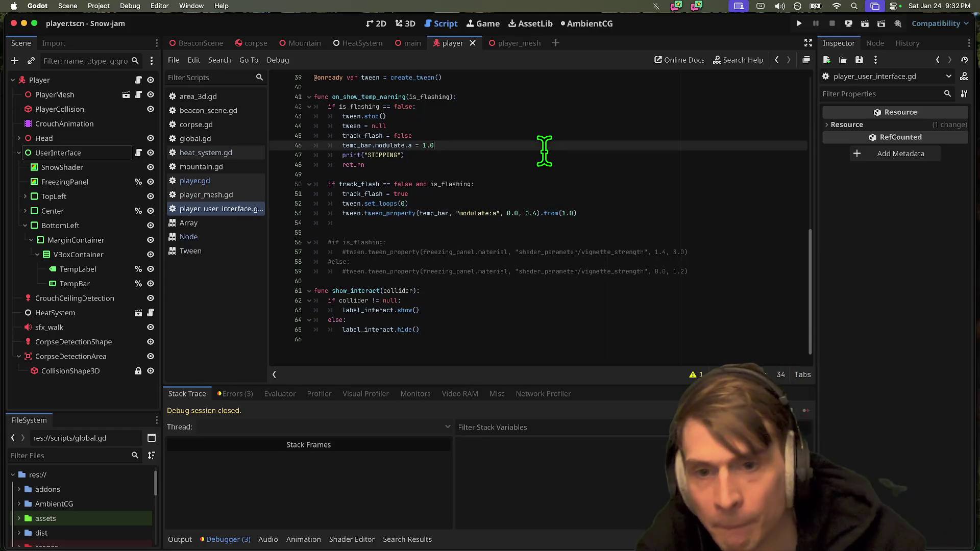
pyautogui.press('super+shift+k')
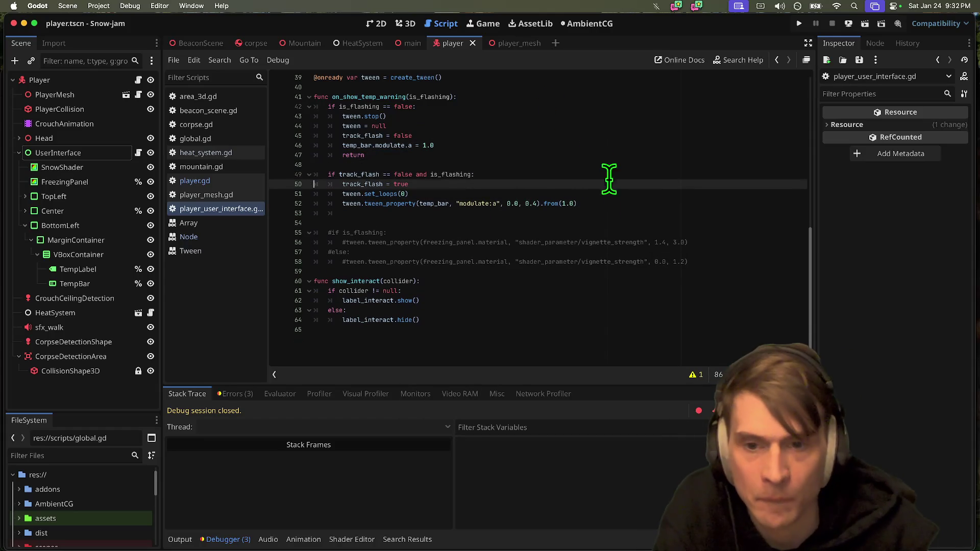
pyautogui.click(623, 202)
pyautogui.click(664, 158)
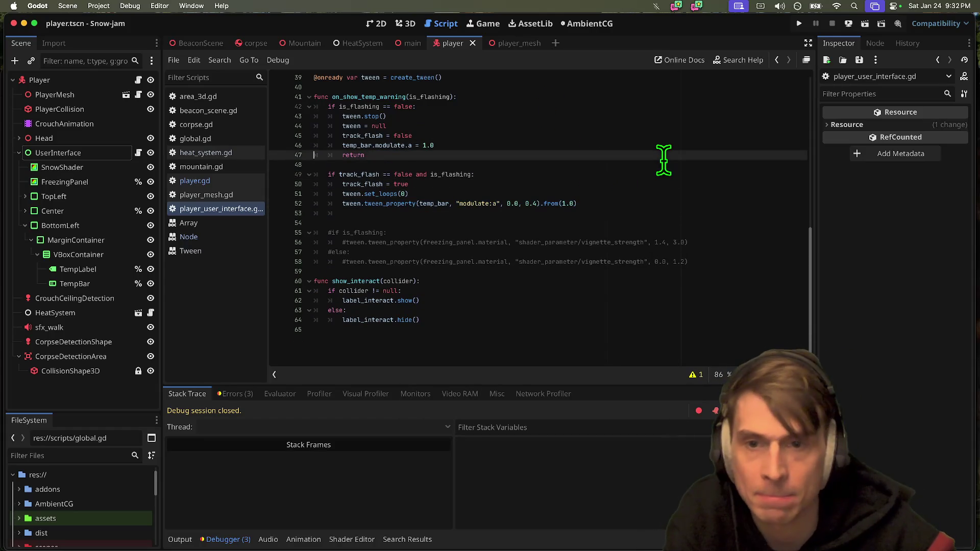
pyautogui.write('tween.tween_property(temp_bar, "modulate:a", 0.0, 0.4).from(1.0)')
# Change the target alpha from 0.0 to 1.0, then run and close the game.
pyautogui.doubleClick(465, 155)
pyautogui.click(519, 155)
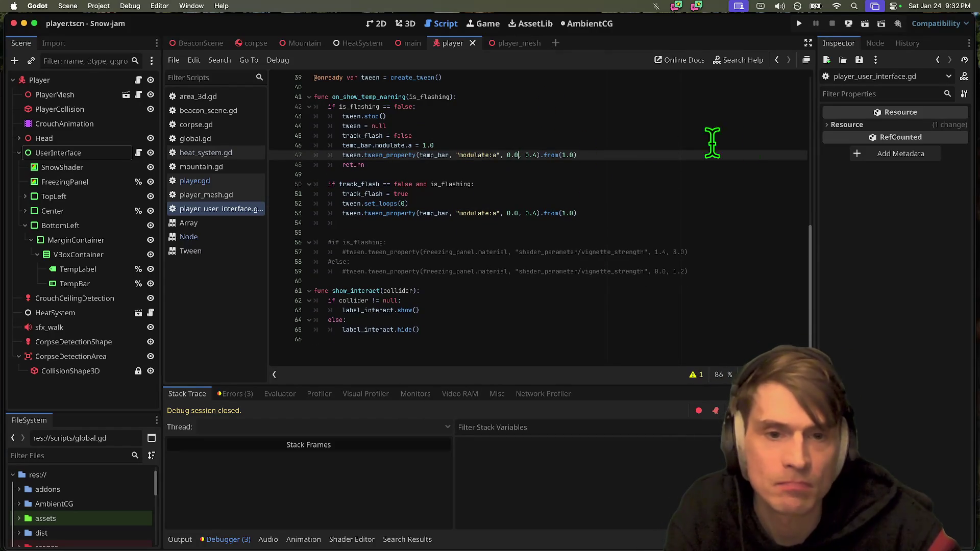
pyautogui.press('Down')
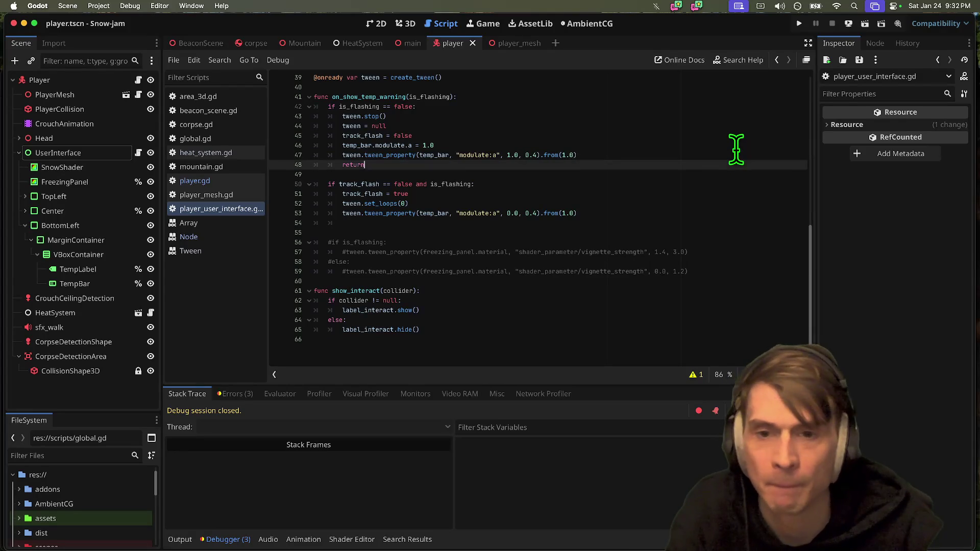
pyautogui.press('super+shift+k')
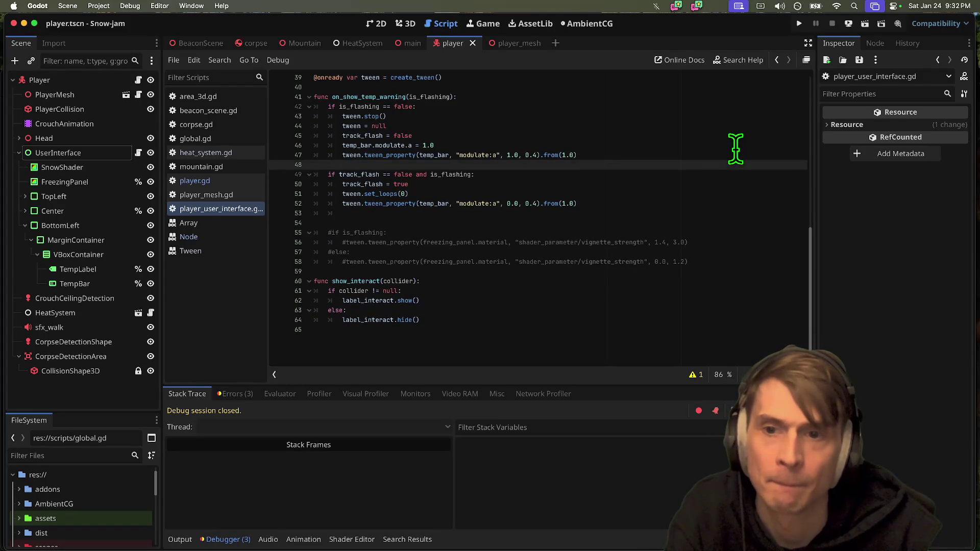
pyautogui.press('super+z')
pyautogui.press('super+b')
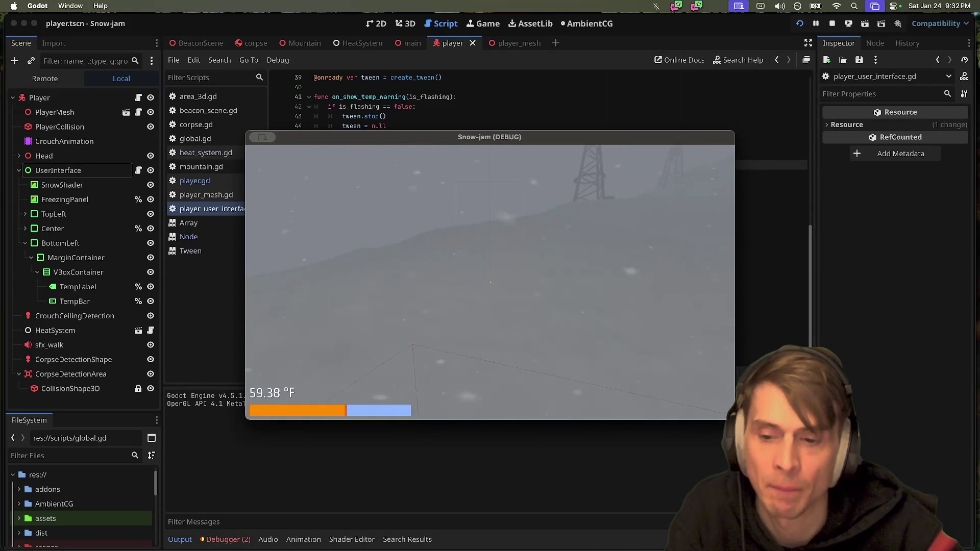
pyautogui.press('super+q')
# Stop the game and add a local tween = create_tween() atop on_show_temp_warning.
pyautogui.click(485, 102)
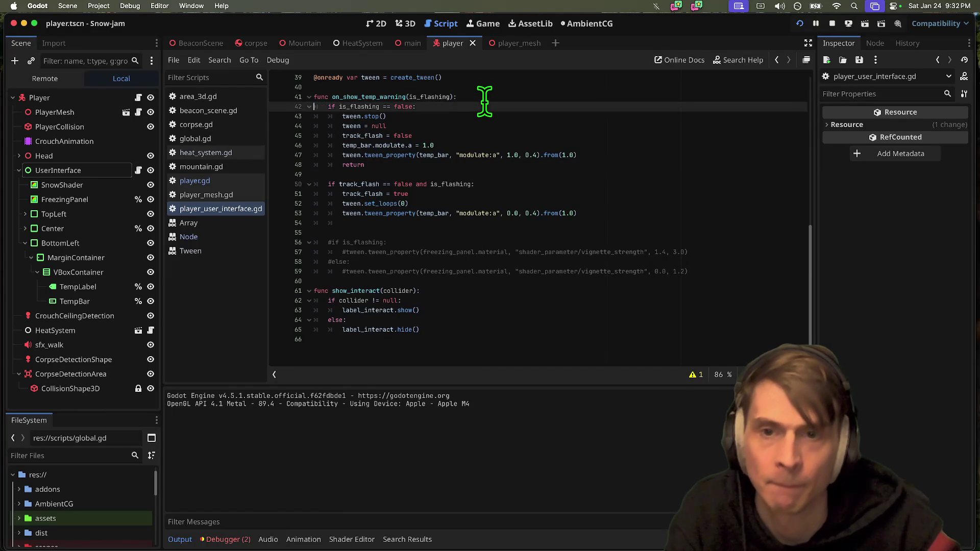
pyautogui.click(832, 24)
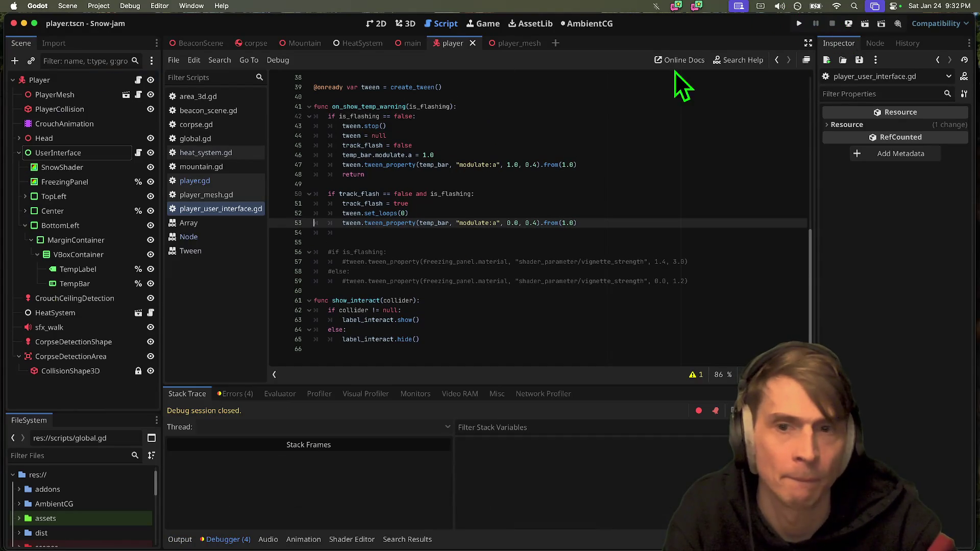
pyautogui.scroll(1, 638, 111)
pyautogui.click(643, 115)
pyautogui.press('Return')
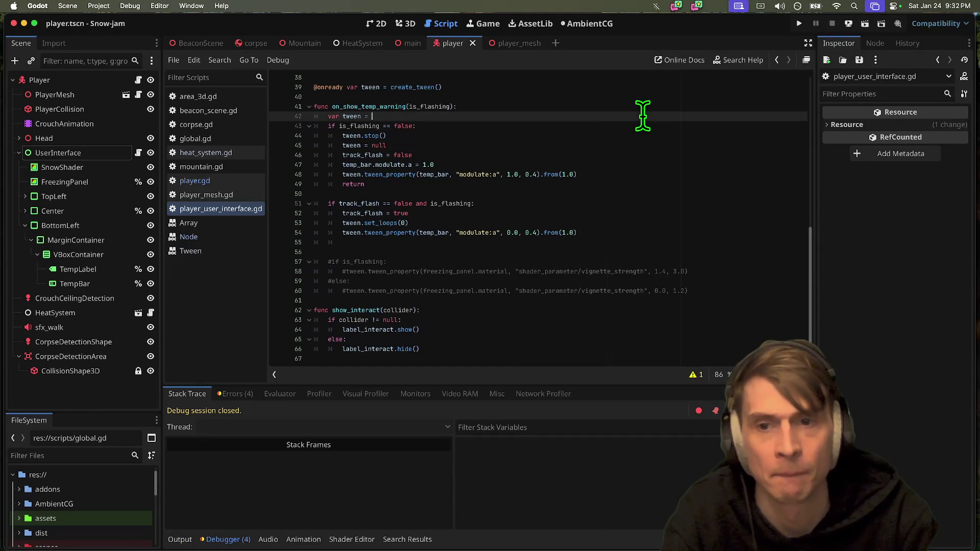
pyautogui.write('create_tween()')
pyautogui.click(640, 89)
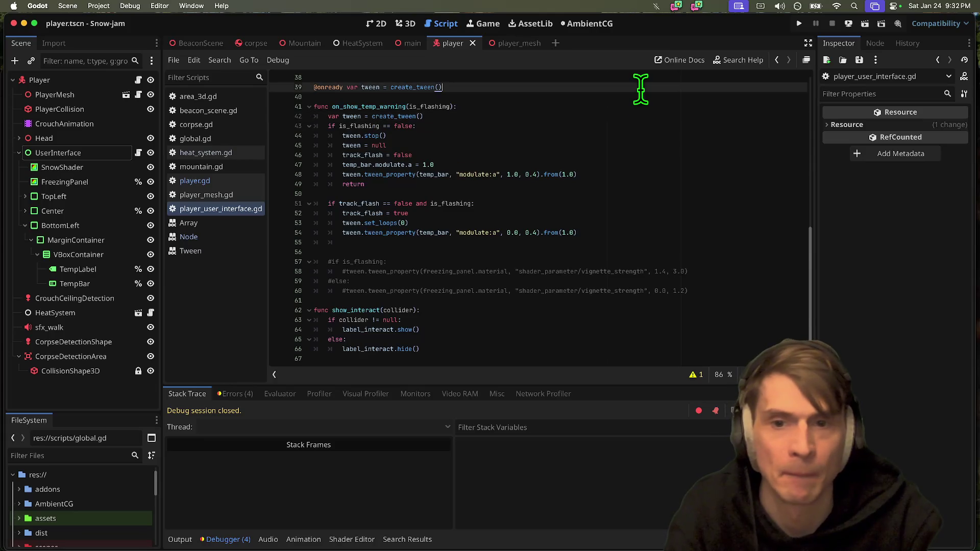
pyautogui.press('super+shift+k')
pyautogui.press('super+shift+k')
pyautogui.press('super+b')
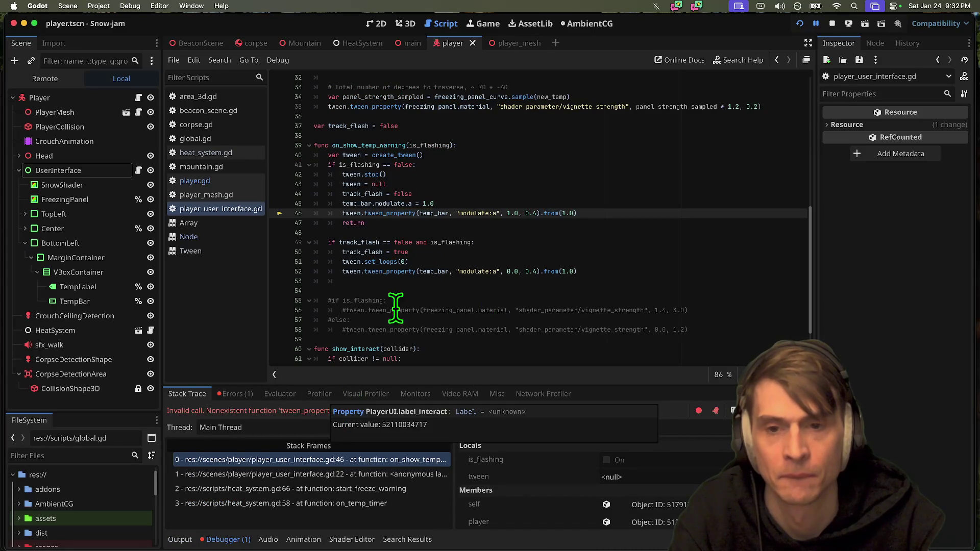
pyautogui.tripleClick(523, 184)
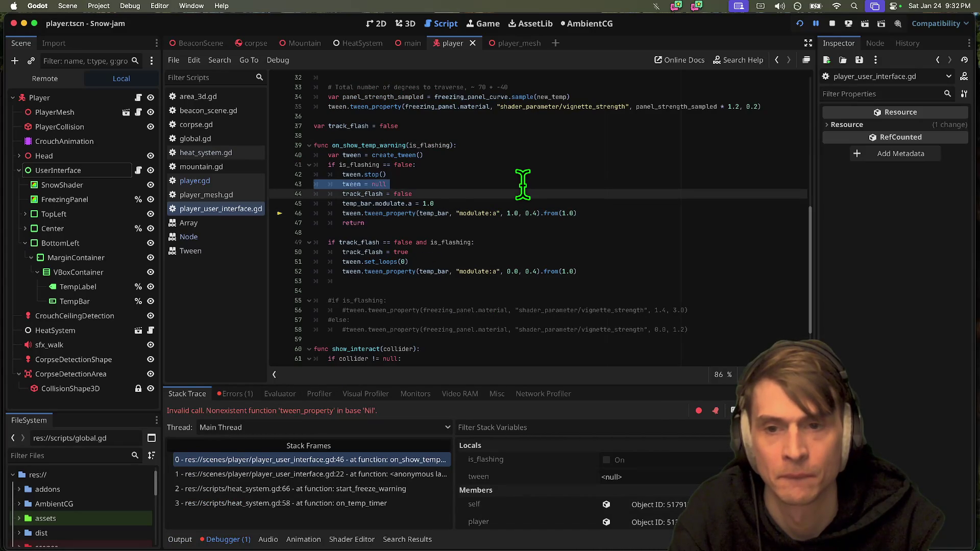
# Delete the 'tween = null' and 'tween.stop()' lines, then test-run the game.
pyautogui.press('BackSpace')
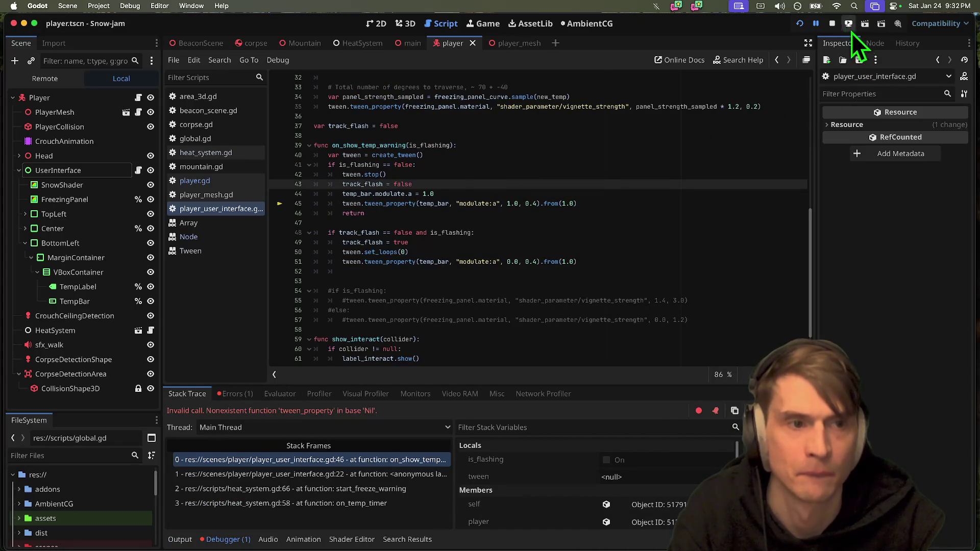
pyautogui.click(832, 24)
pyautogui.click(613, 172)
pyautogui.press('super+shift+k')
pyautogui.press('super+b')
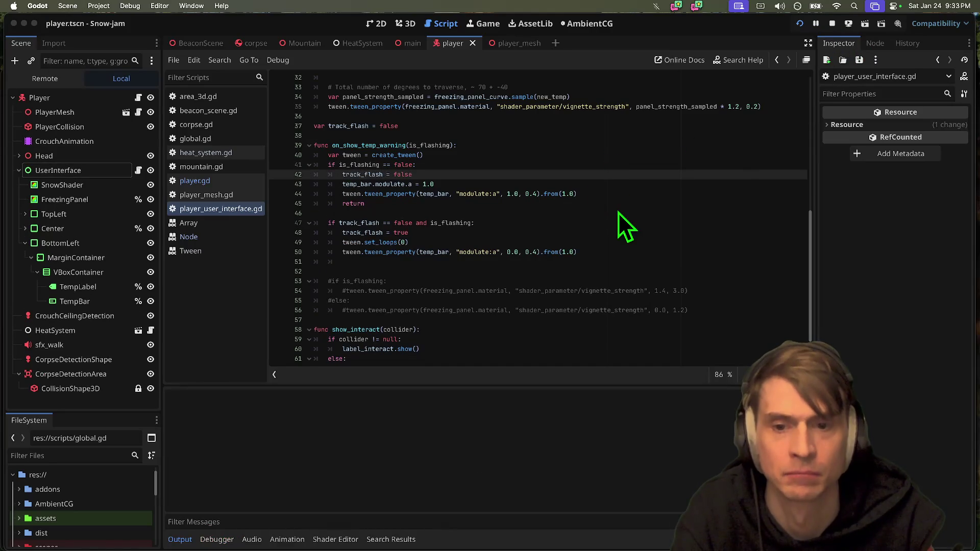
pyautogui.press('super+period')
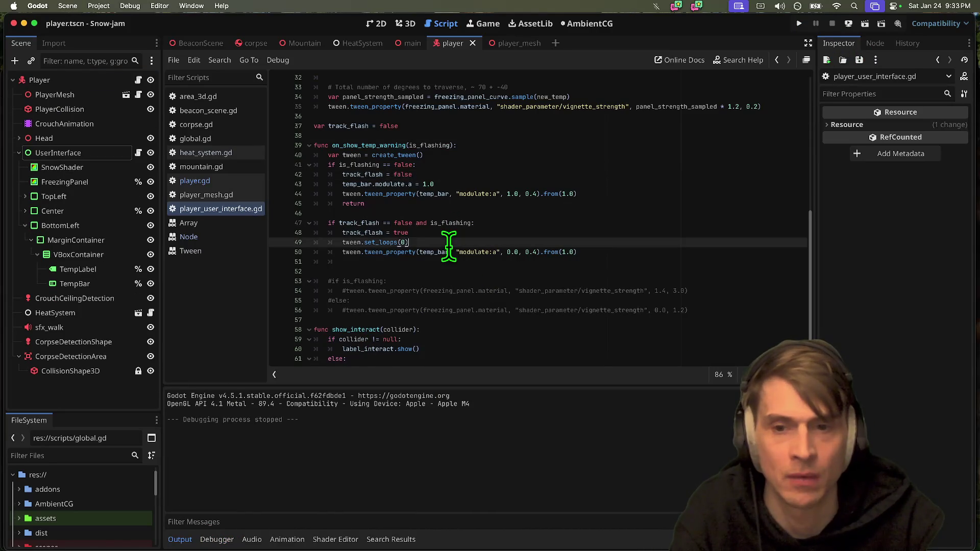
# Add 'tween.set_loops(0)' right after create_tween, save, and run the game to test it.
pyautogui.press('Return')
pyautogui.press('Return')
pyautogui.press('Up')
pyautogui.press('Up')
pyautogui.write('tween.set_loops(0)')
pyautogui.press('super+s')
pyautogui.press('super+b')
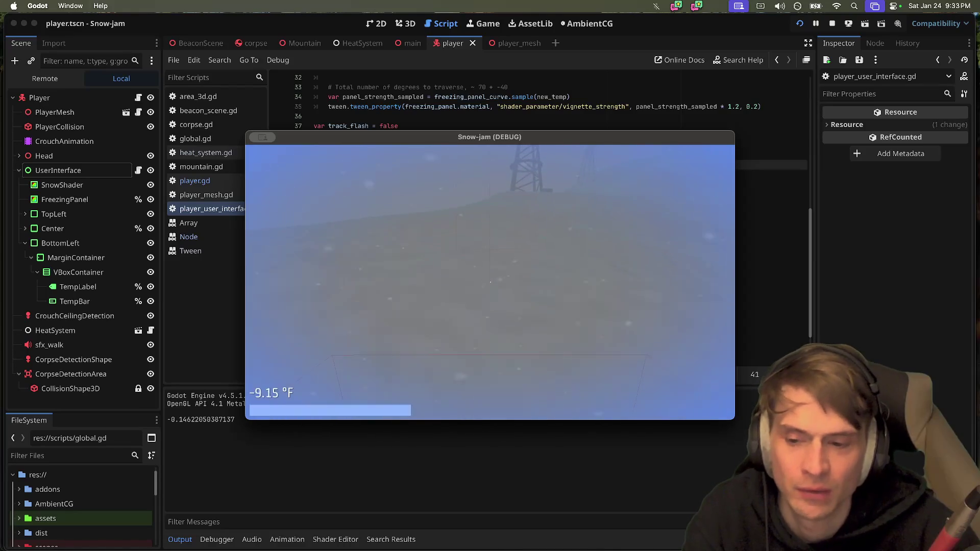
pyautogui.press('super+q')
# Delete the commented-out vignette #if/#else block, then play the teammate's end-screen clip in Discord.
pyautogui.moveTo(508, 283); pyautogui.dragTo(725, 320)
pyautogui.press('BackSpace')
pyautogui.press('super+Tab')
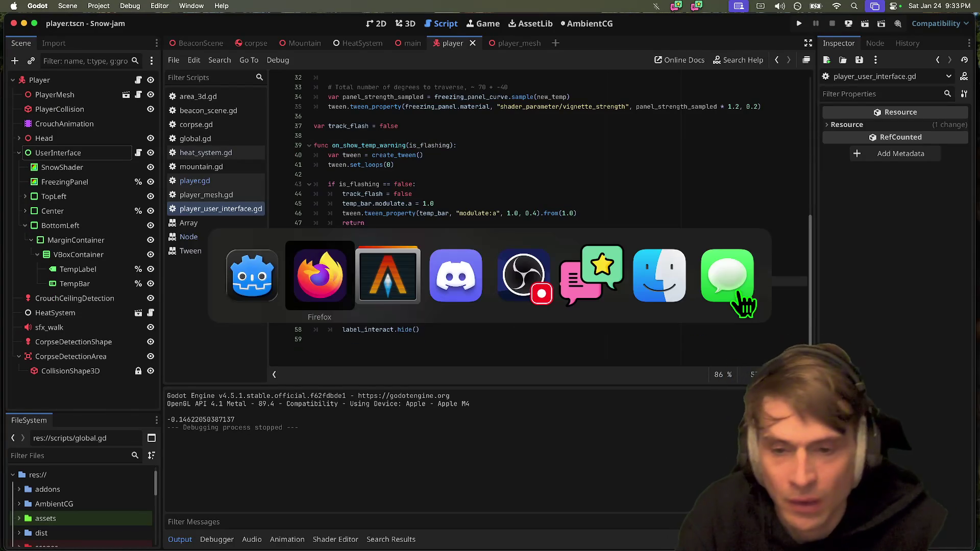
pyautogui.click(327, 401)
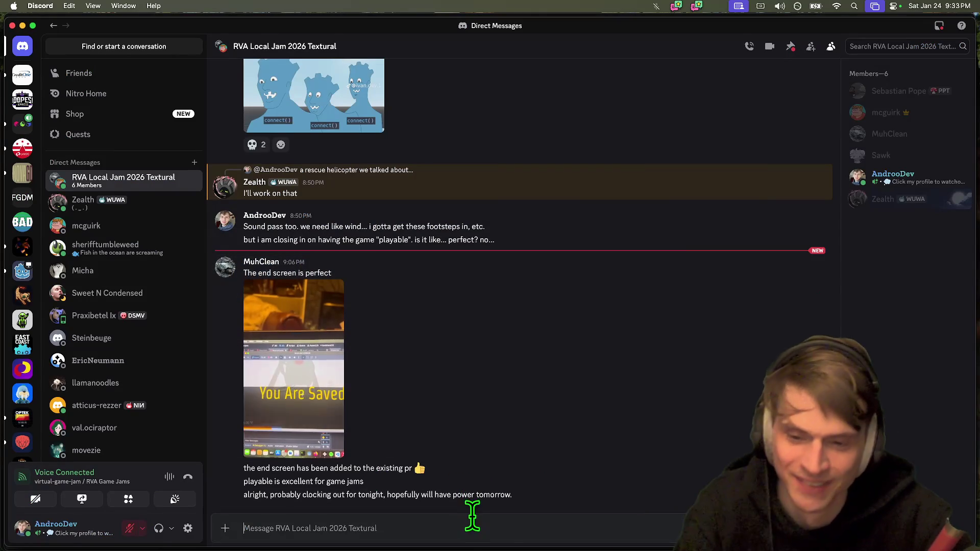
pyautogui.write('HEll yeah!!')
pyautogui.press('Return')
pyautogui.write('Thank you I have to w')
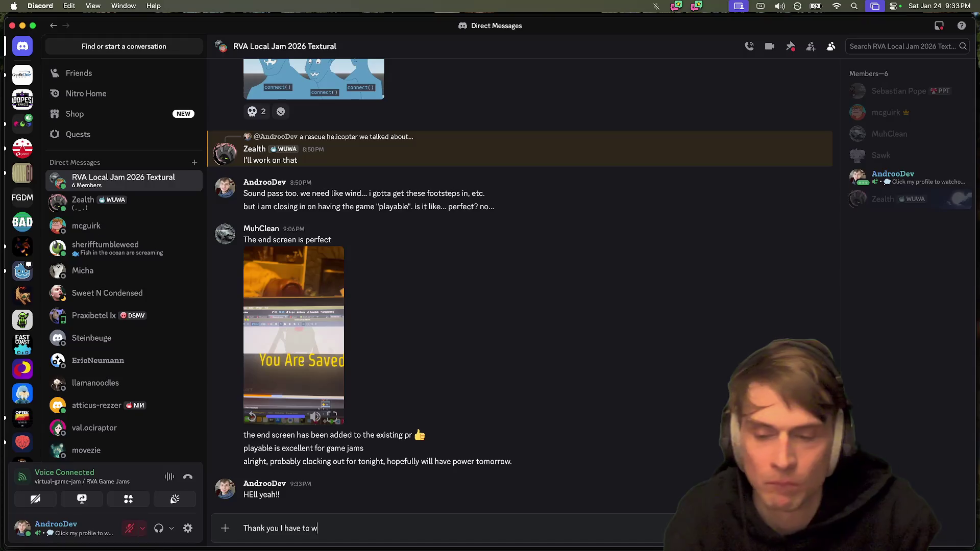
pyautogui.write('ork on getting all this excellent stuff added....')
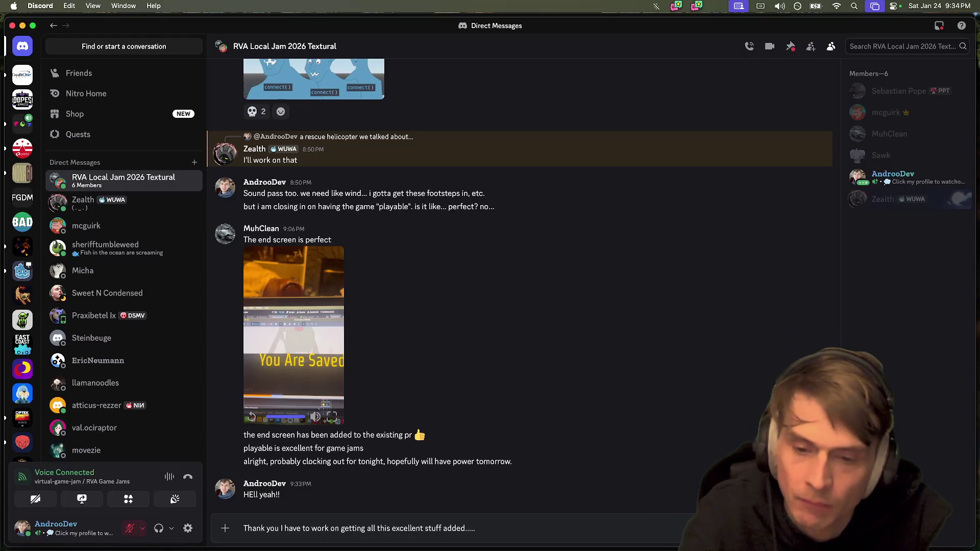
pyautogui.press('Return')
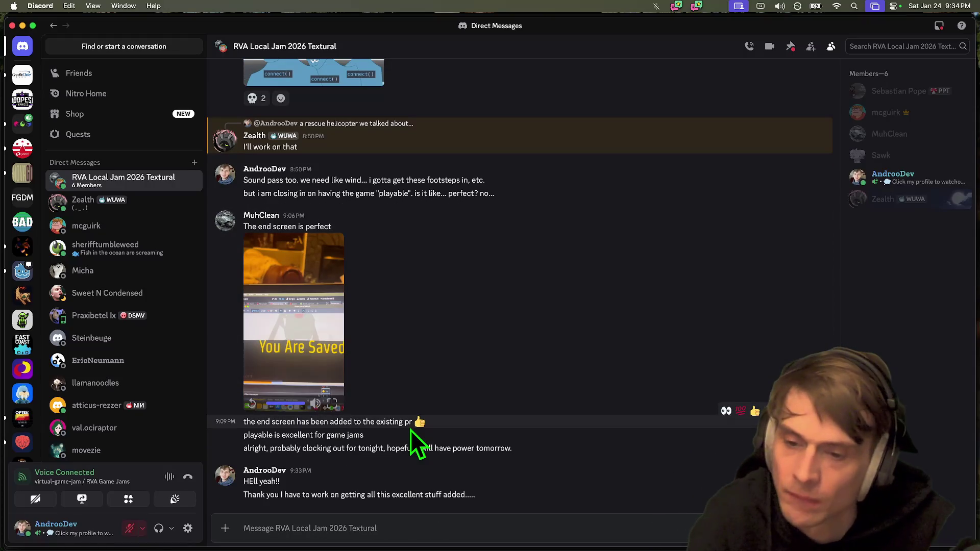
pyautogui.moveTo(410, 429); pyautogui.dragTo(480, 445)
pyautogui.click(480, 445)
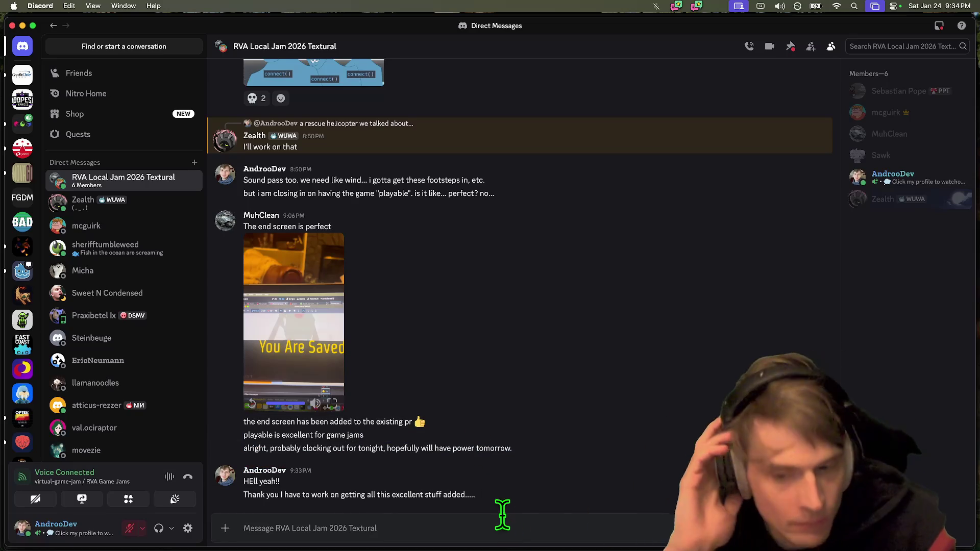
pyautogui.write('I will be up til m')
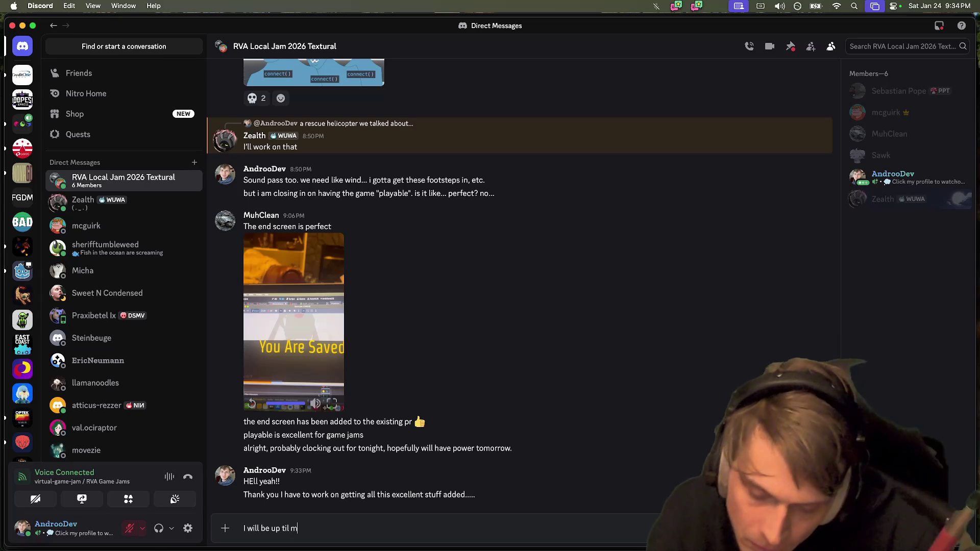
pyautogui.write('idnight, and then sleep. ~9h.')
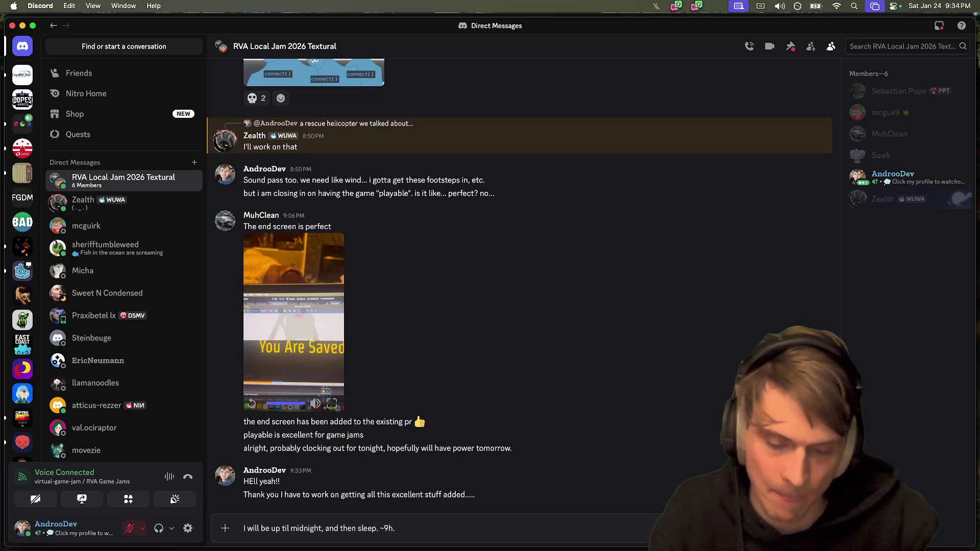
pyautogui.press('Return')
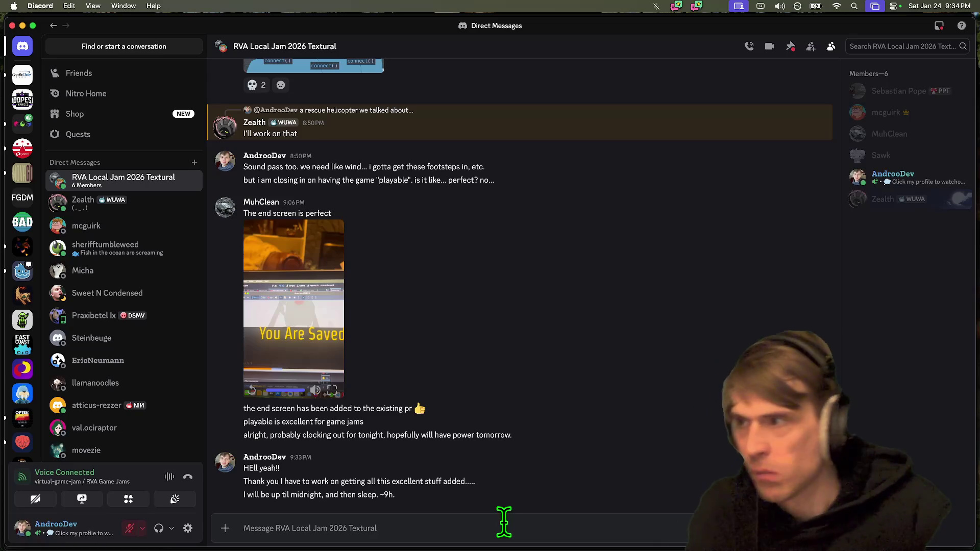
pyautogui.write('Tomororw, we play,')
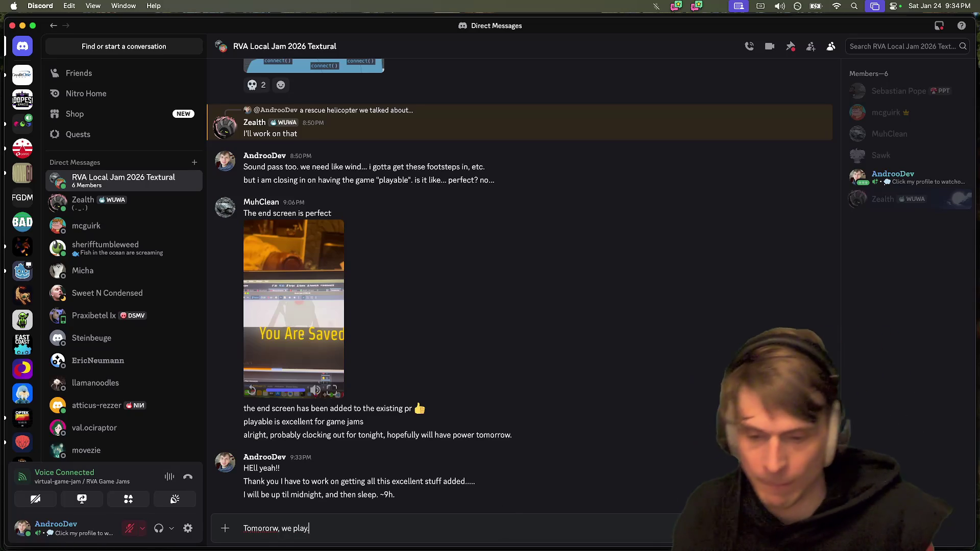
pyautogui.press('Return')
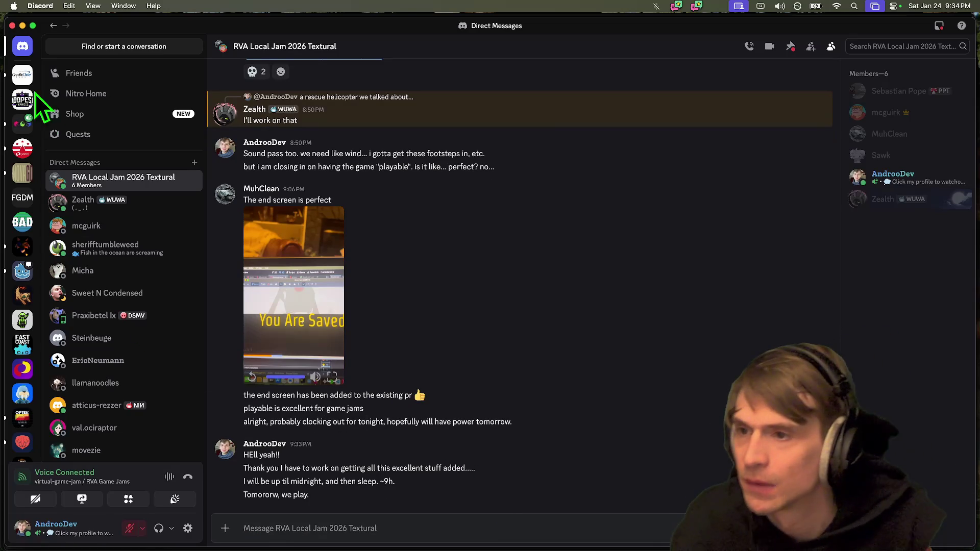
pyautogui.click(22, 124)
pyautogui.click(189, 478)
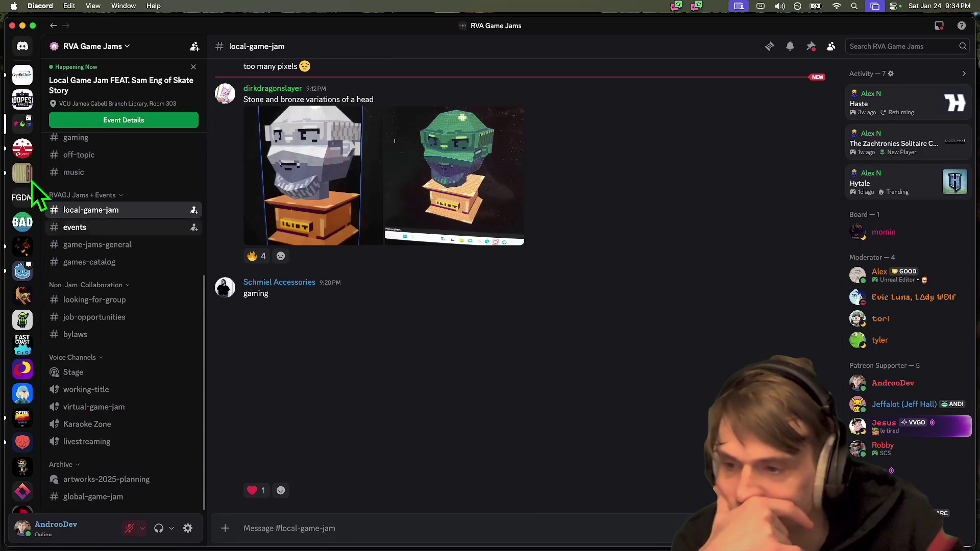
pyautogui.click(29, 76)
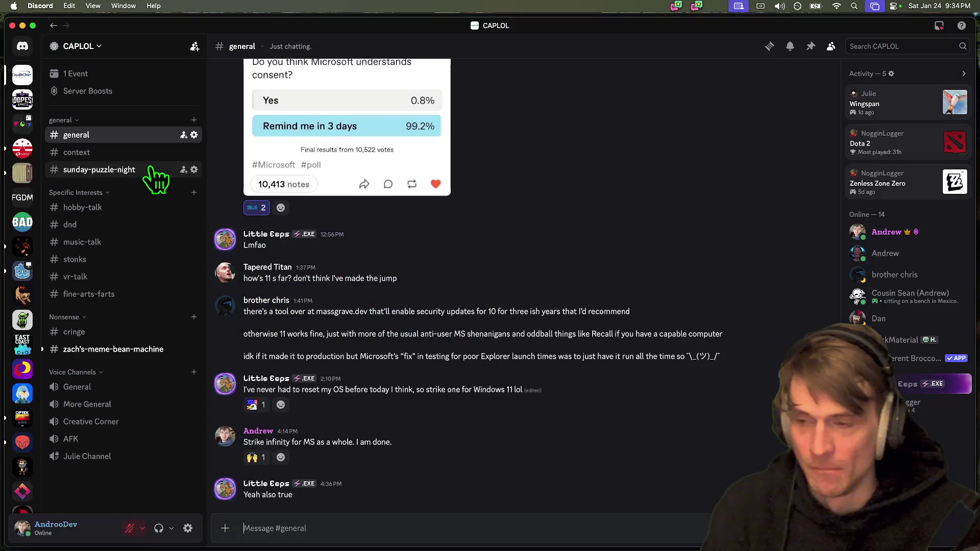
pyautogui.click(23, 151)
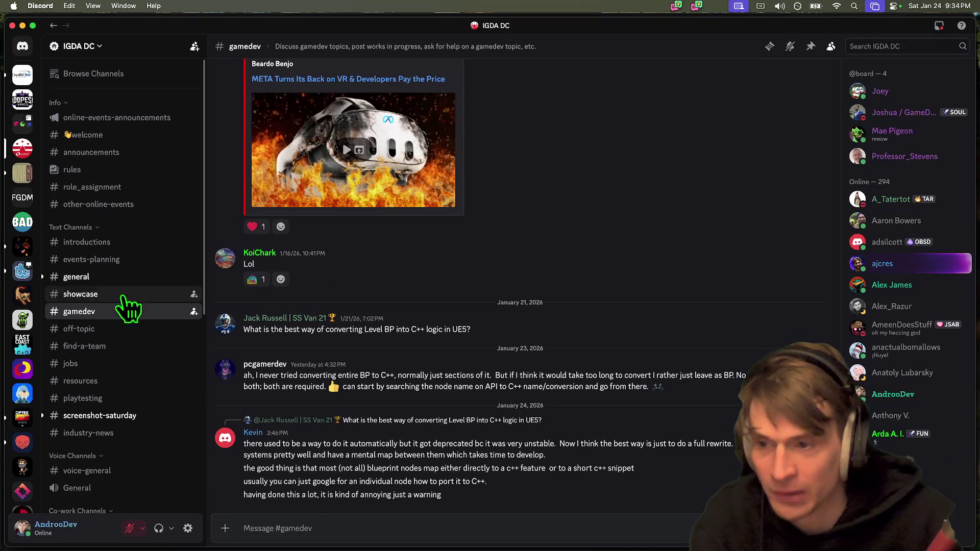
pyautogui.click(109, 261)
pyautogui.click(120, 277)
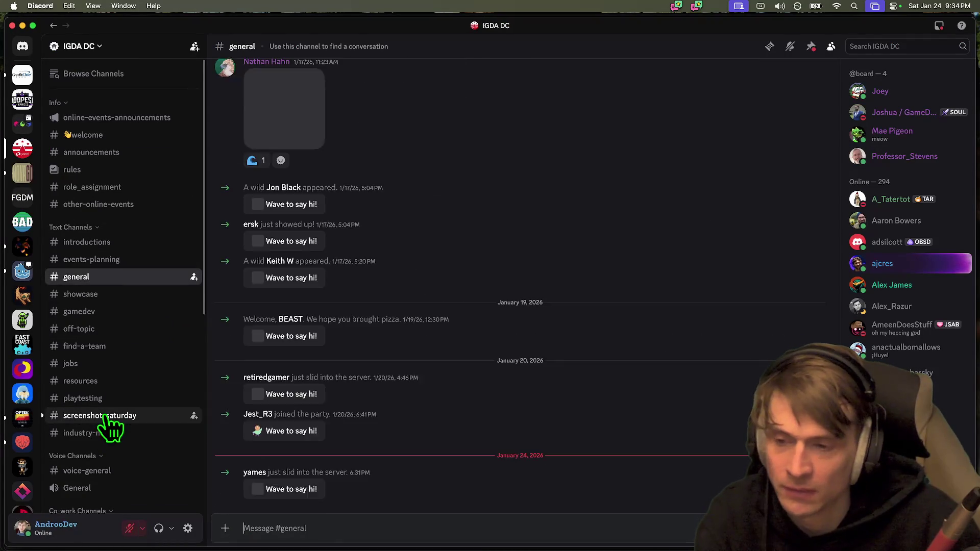
pyautogui.click(109, 415)
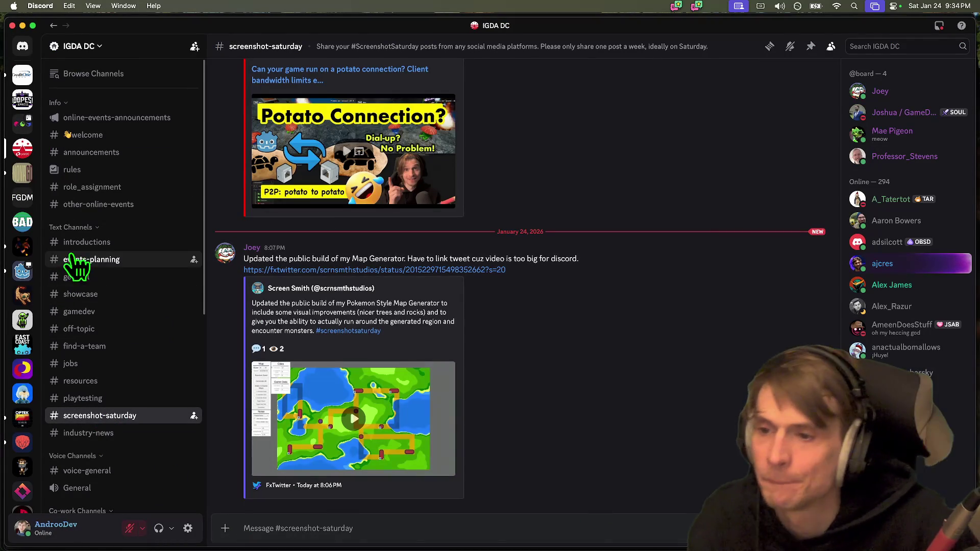
pyautogui.click(125, 398)
pyautogui.scroll(-10, 128, 357)
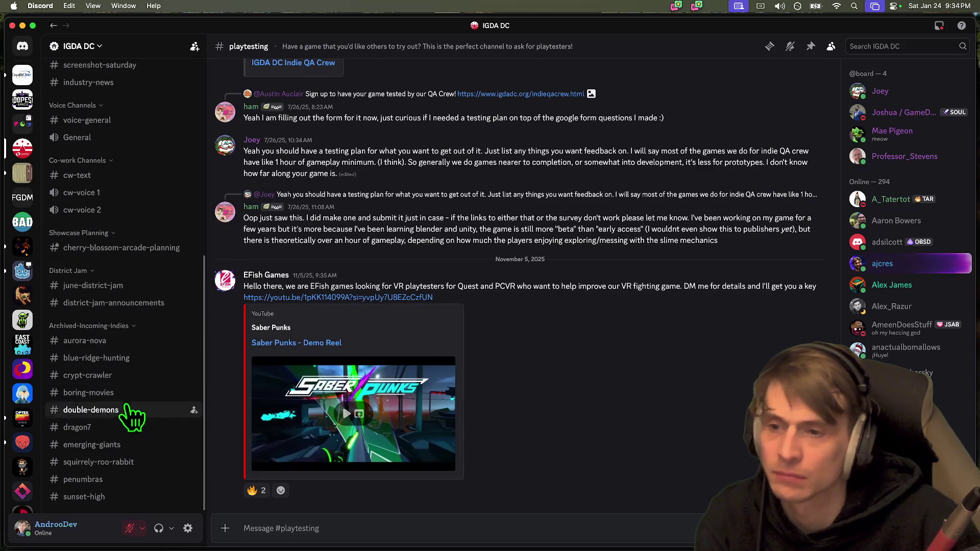
pyautogui.click(132, 287)
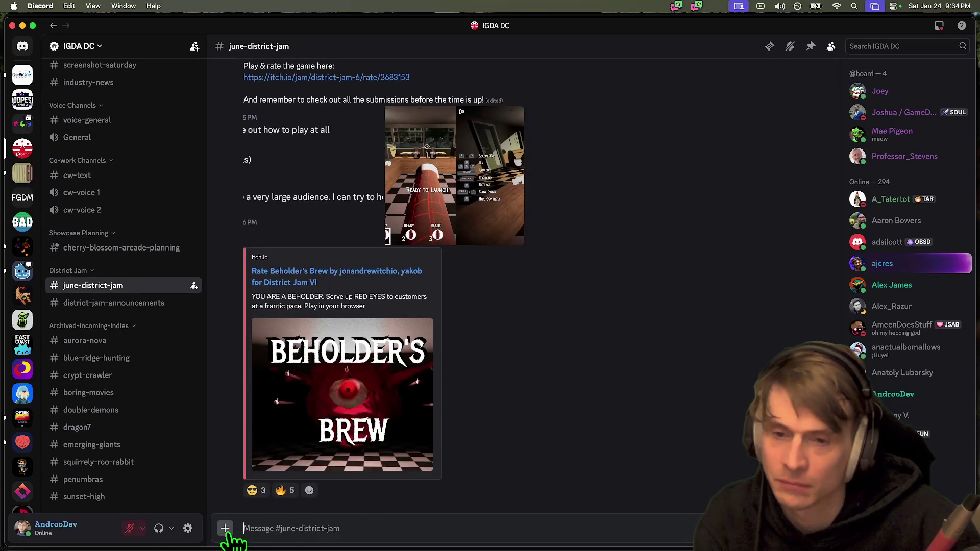
pyautogui.scroll(10, 105, 312)
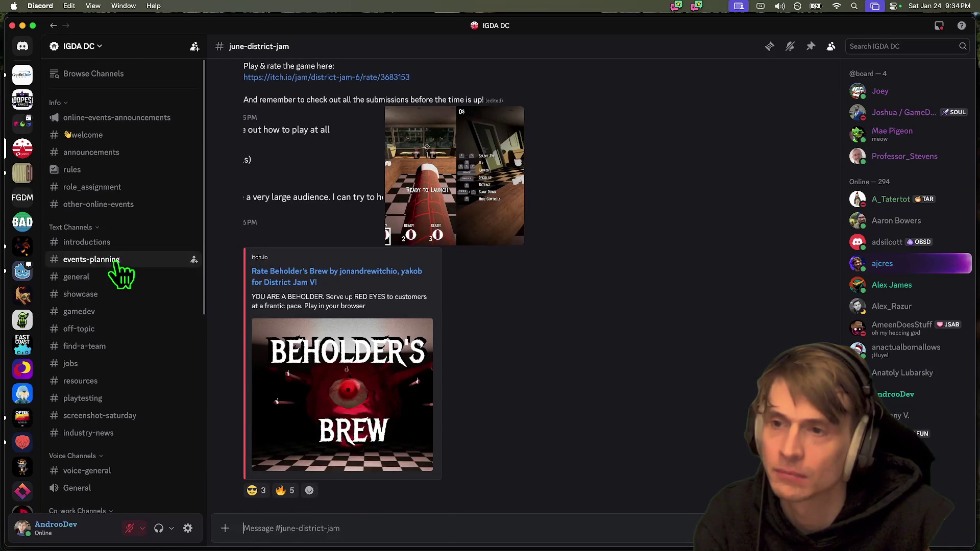
pyautogui.scroll(-7, 120, 439)
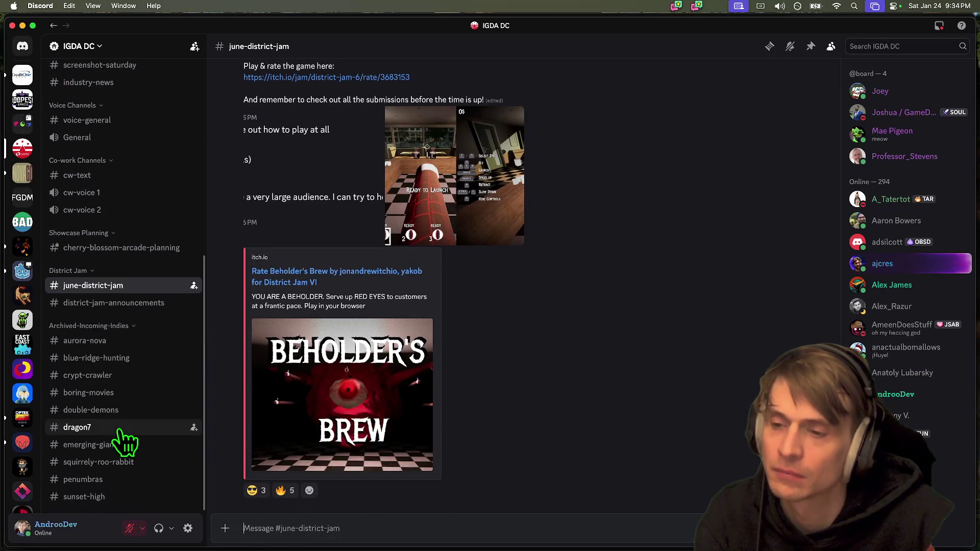
pyautogui.scroll(7, 137, 454)
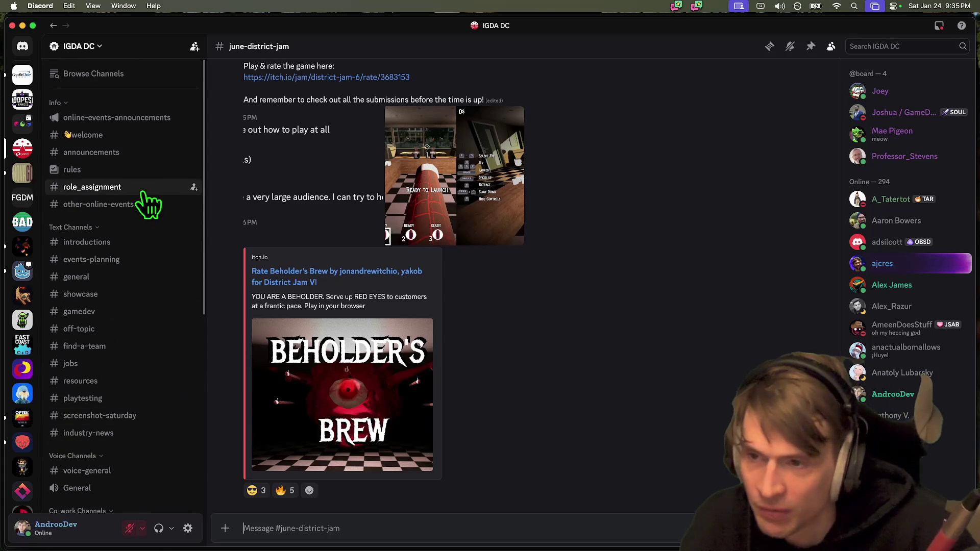
pyautogui.click(22, 123)
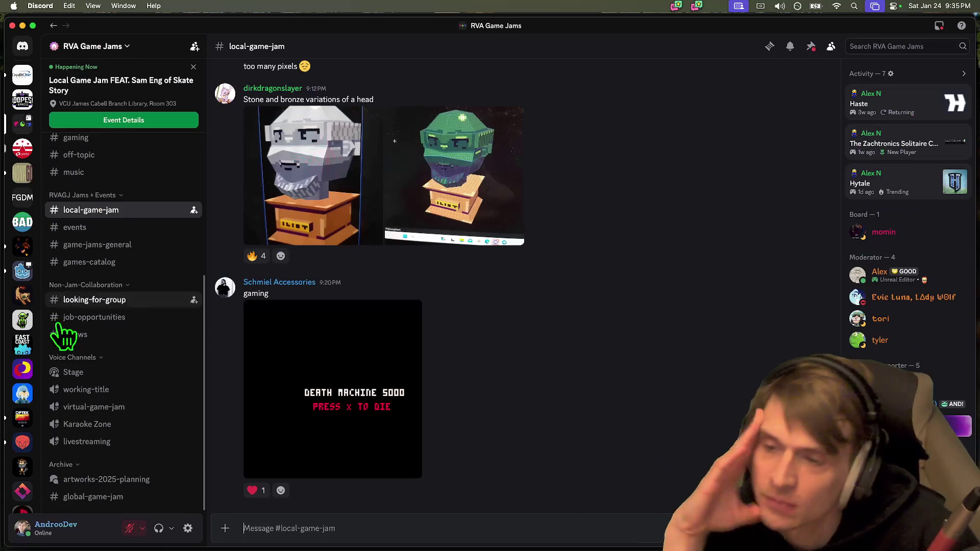
pyautogui.scroll(1, 142, 332)
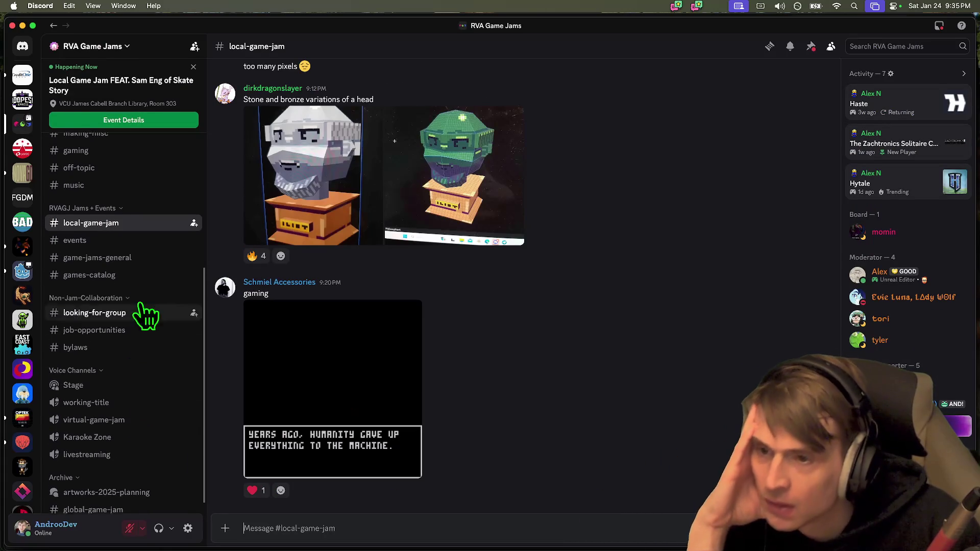
pyautogui.click(153, 260)
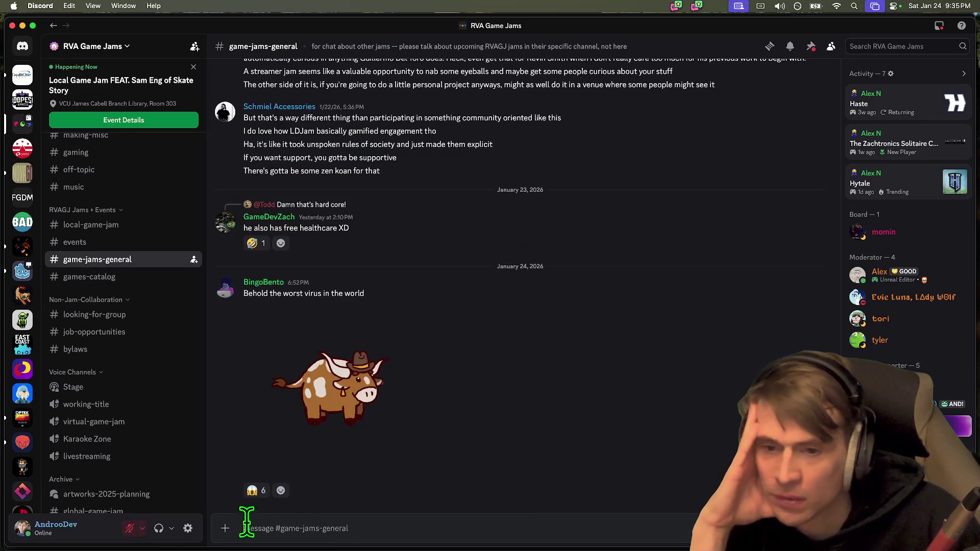
pyautogui.scroll(3, 153, 316)
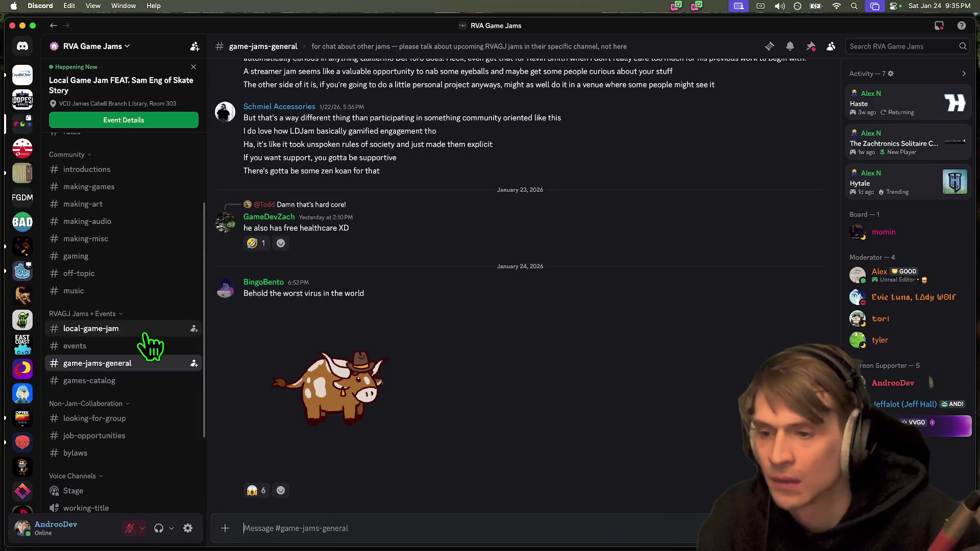
pyautogui.click(140, 330)
pyautogui.press('super+Tab')
pyautogui.press('super+Tab')
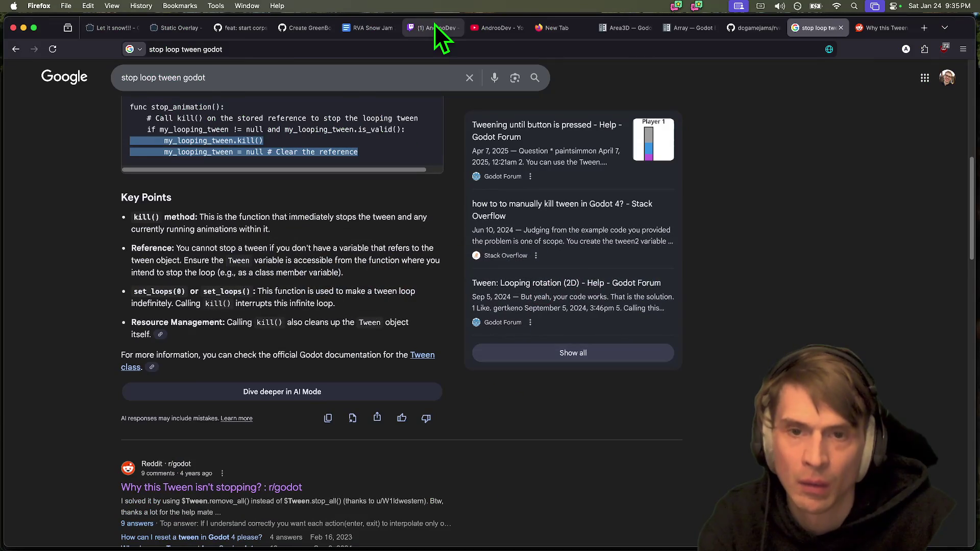
# View the stone head image in Discord at full size, then close it.
pyautogui.press('super+Tab')
pyautogui.click(306, 265)
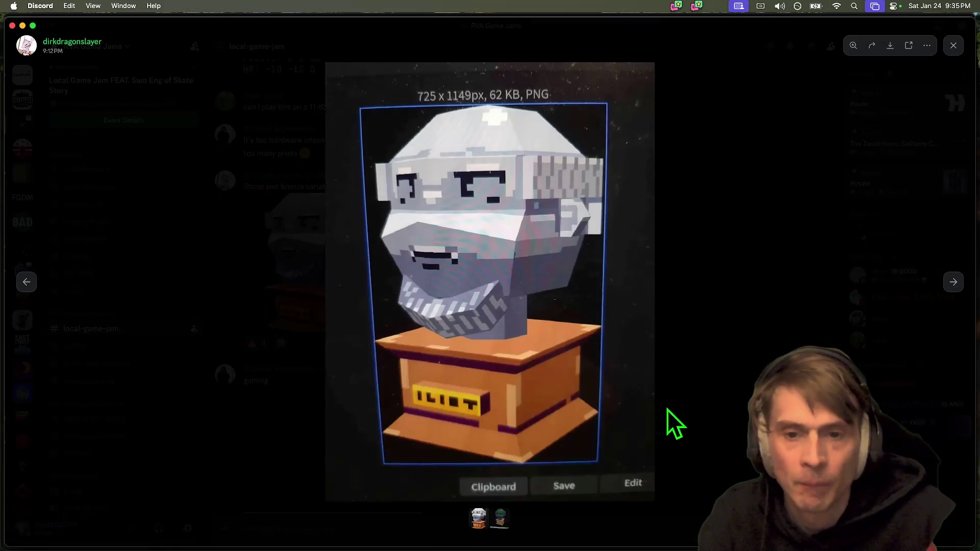
pyautogui.click(669, 419)
# Open the 'DONT DO THIS TO ME' clip from Twitch chat, select its URL, and unmute it.
pyautogui.press('super+Tab')
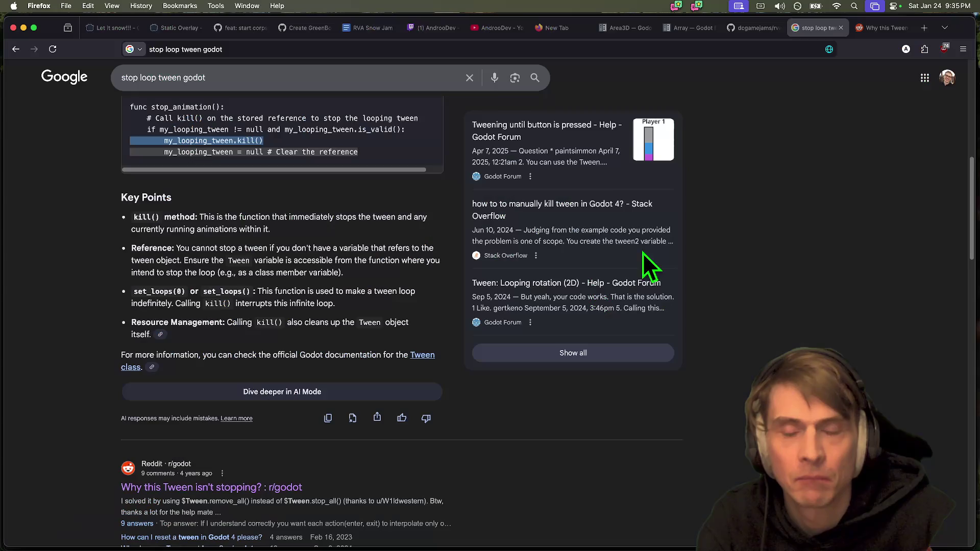
pyautogui.click(429, 29)
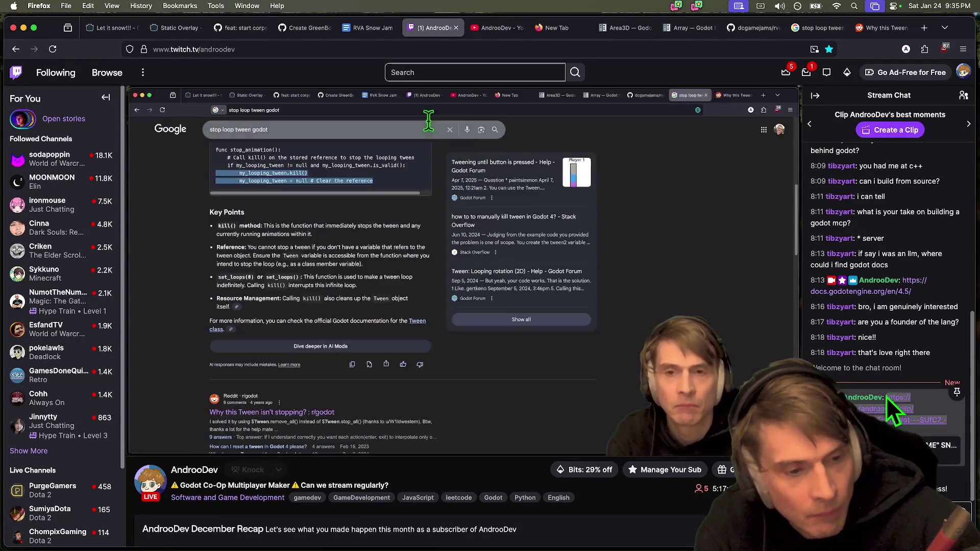
pyautogui.click(886, 401)
pyautogui.click(319, 50)
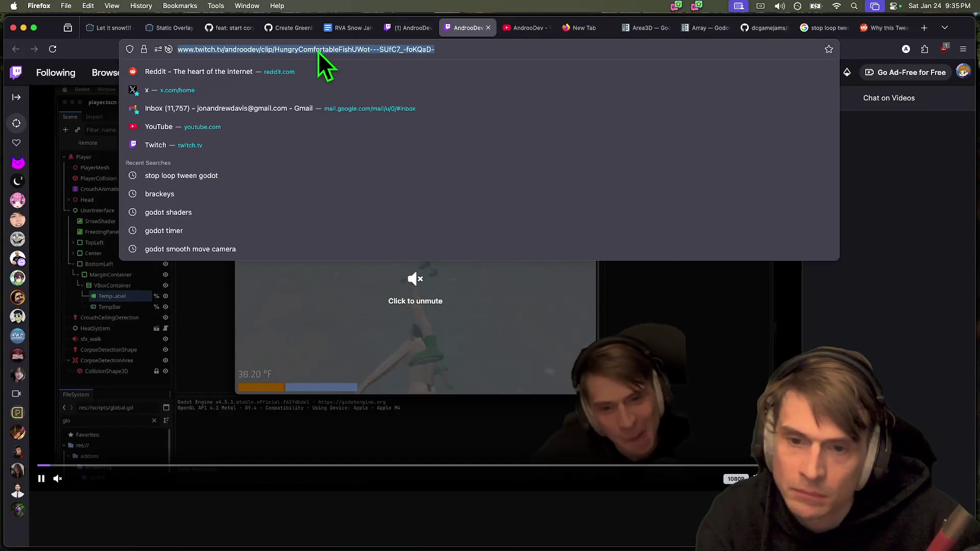
pyautogui.click(414, 285)
pyautogui.scroll(-5, 518, 431)
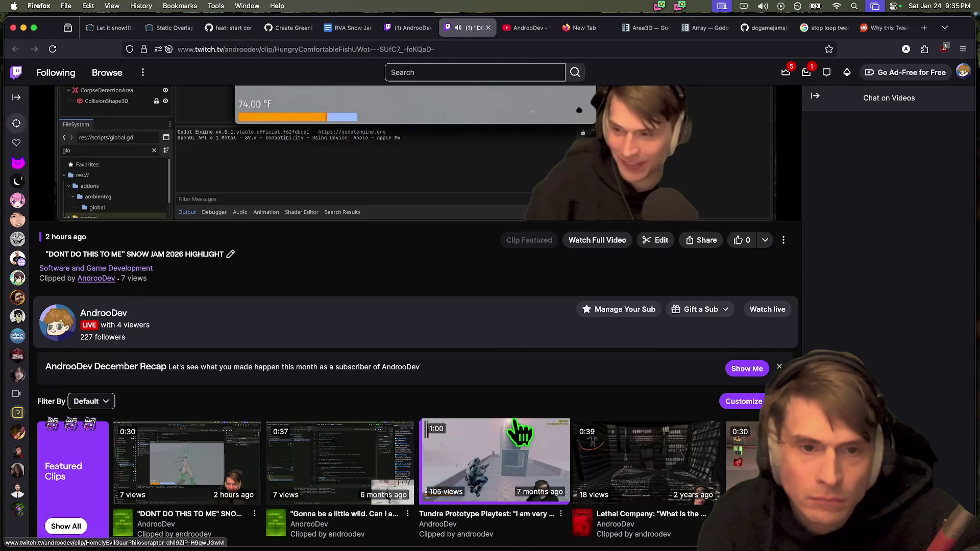
pyautogui.scroll(4, 518, 440)
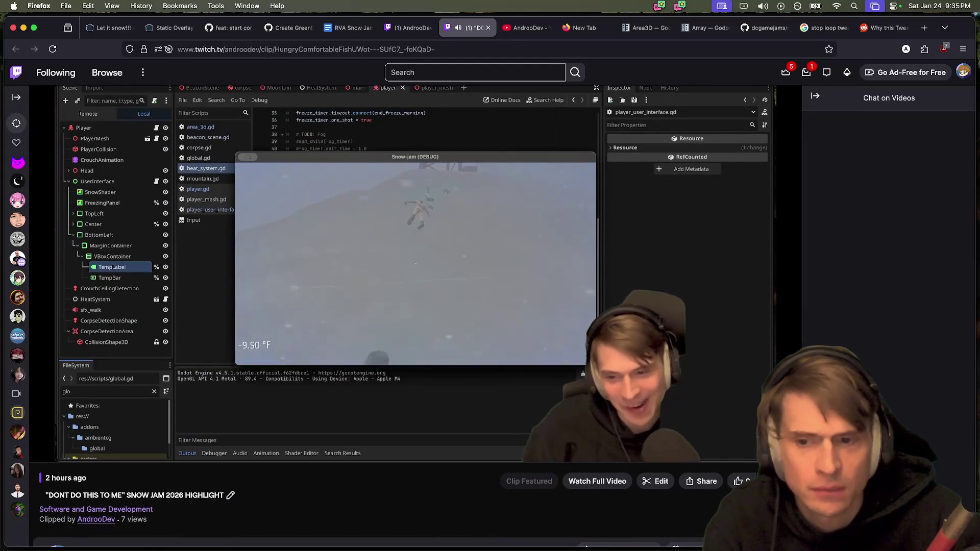
pyautogui.moveTo(482, 459)
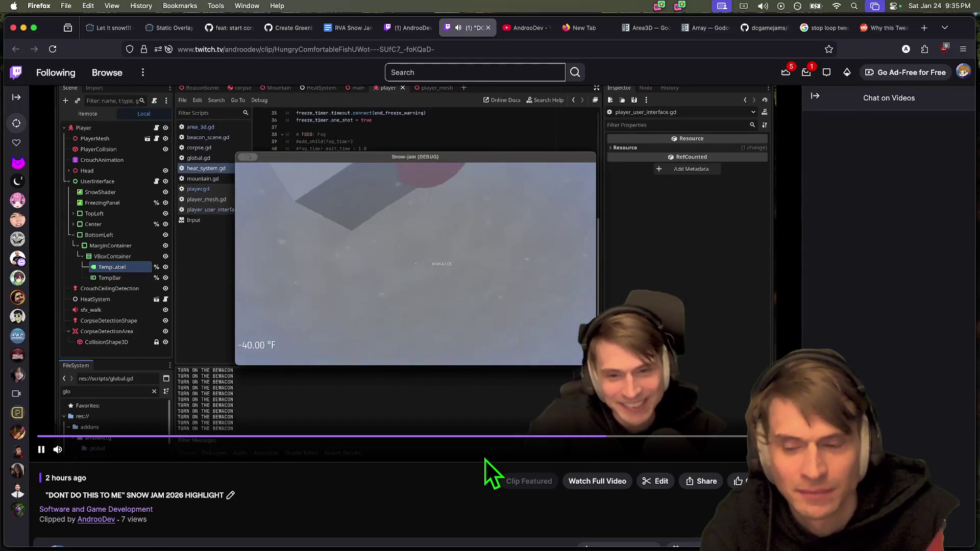
pyautogui.press('super+Tab')
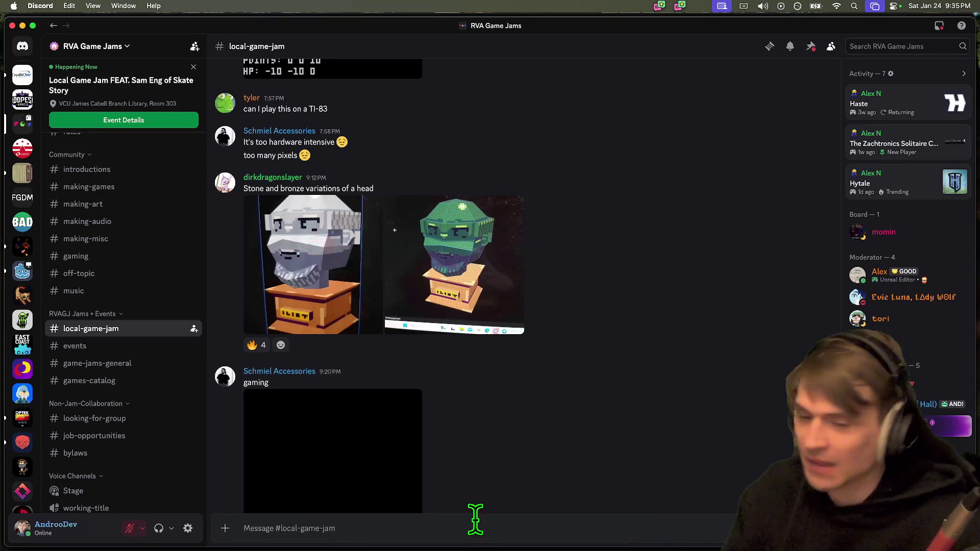
# Share the Twitch highlight clip link in the #local-game-jam channel.
pyautogui.scroll(-3, 535, 390)
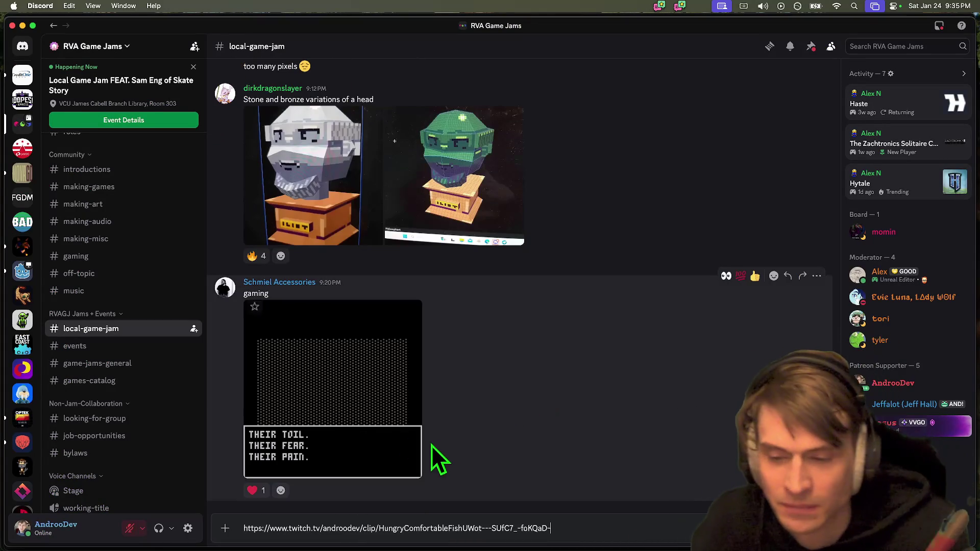
pyautogui.press('super+Tab')
pyautogui.press('super+Tab')
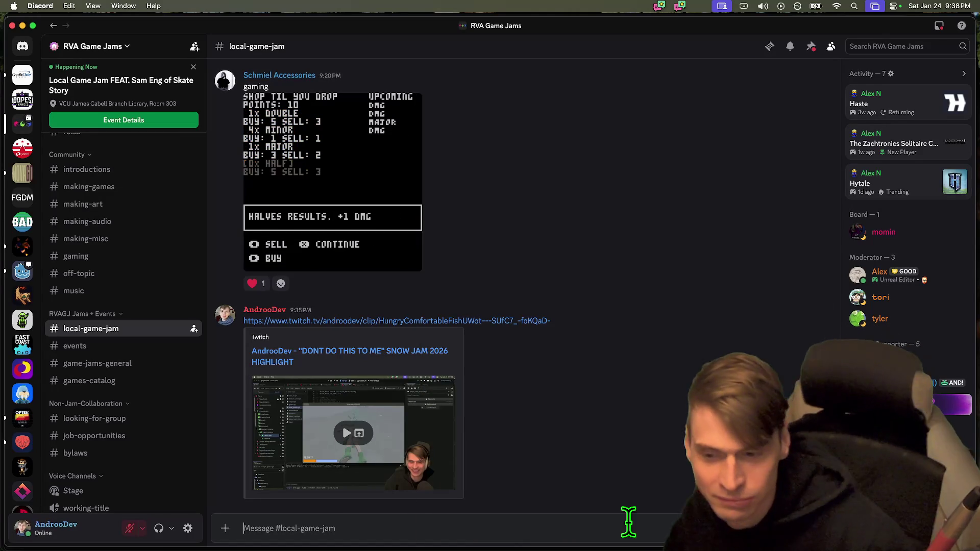
pyautogui.press('super+Tab')
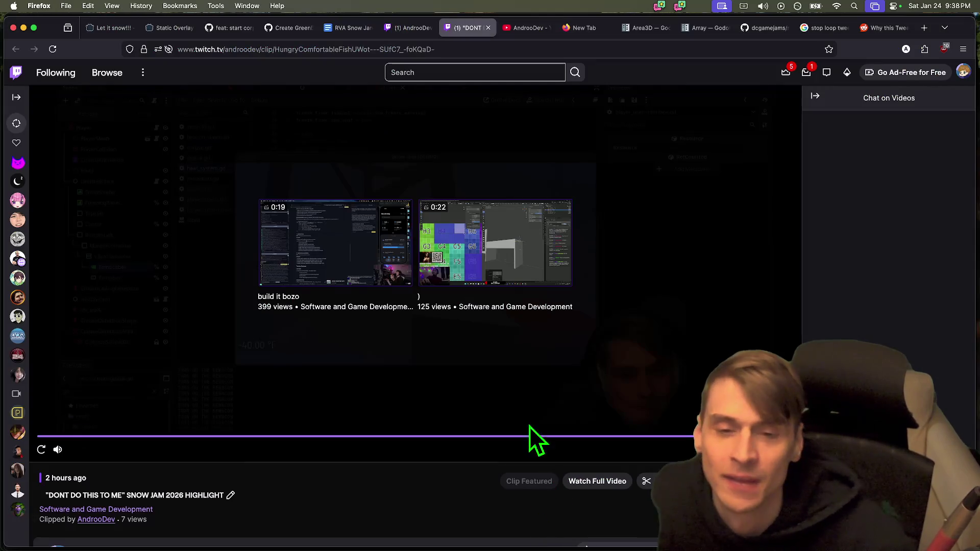
pyautogui.press('super+w')
pyautogui.press('super+Tab')
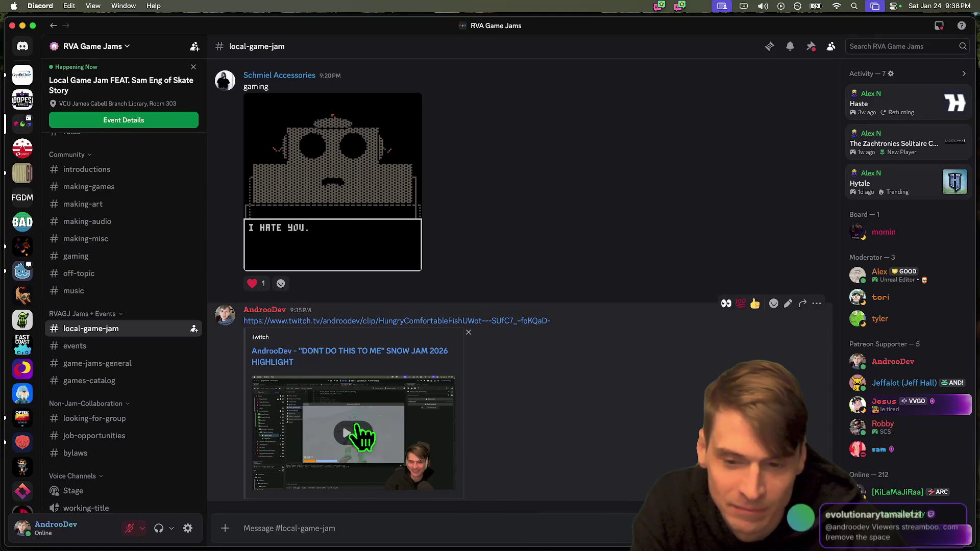
pyautogui.press('super+Tab')
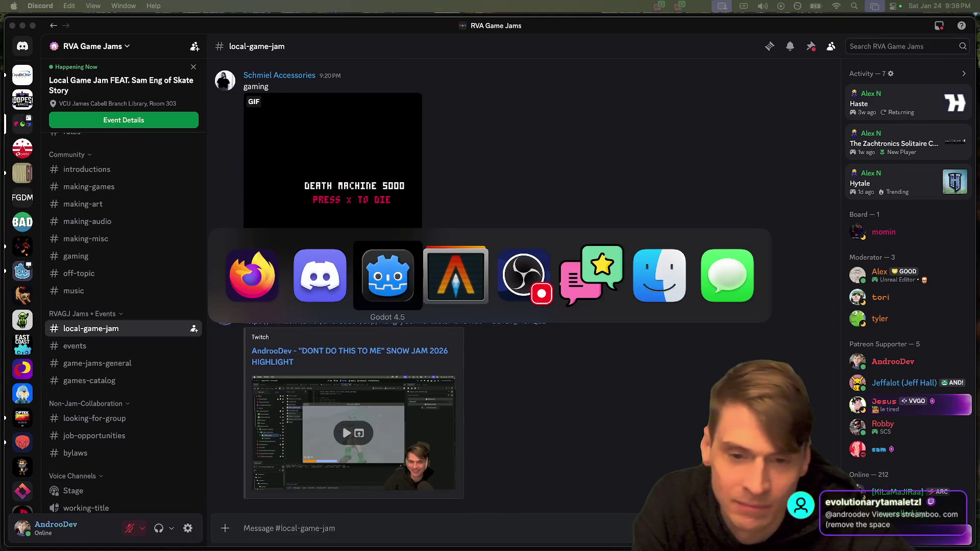
pyautogui.press('super+Tab')
pyautogui.press('super+Tab')
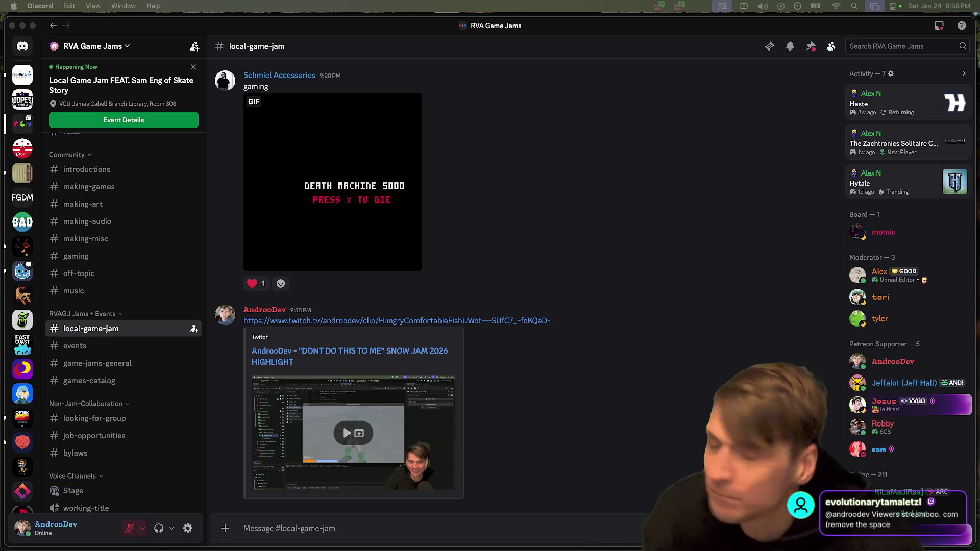
pyautogui.press('super+Tab')
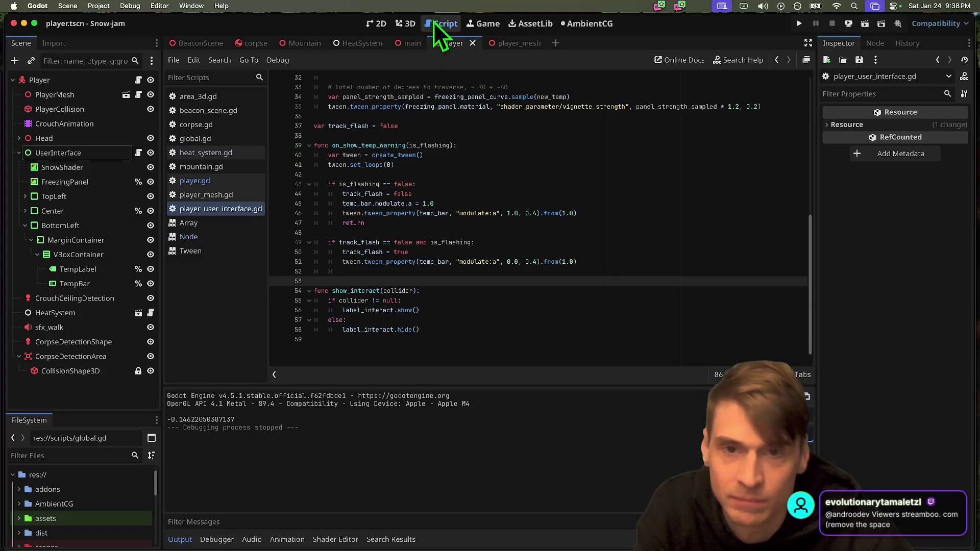
# Open player_mesh in the 3D view and move GreenBoot and GreenBoot2 together.
pyautogui.click(404, 23)
pyautogui.scroll(-10, 525, 181)
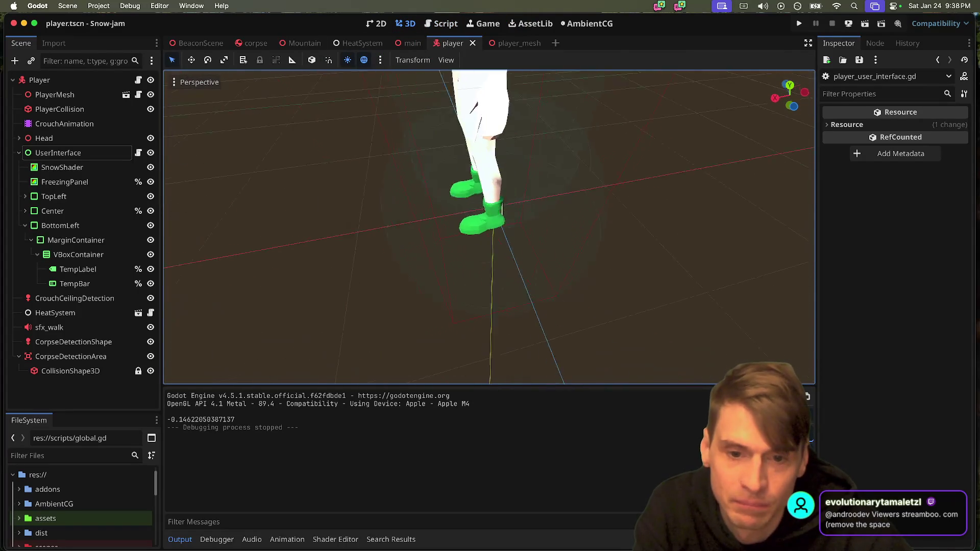
pyautogui.scroll(10, 525, 181)
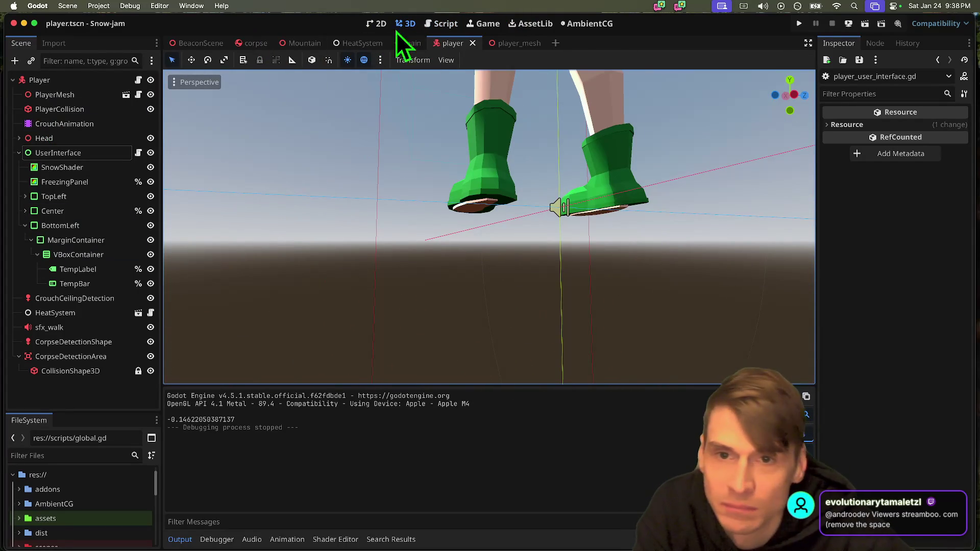
pyautogui.click(500, 45)
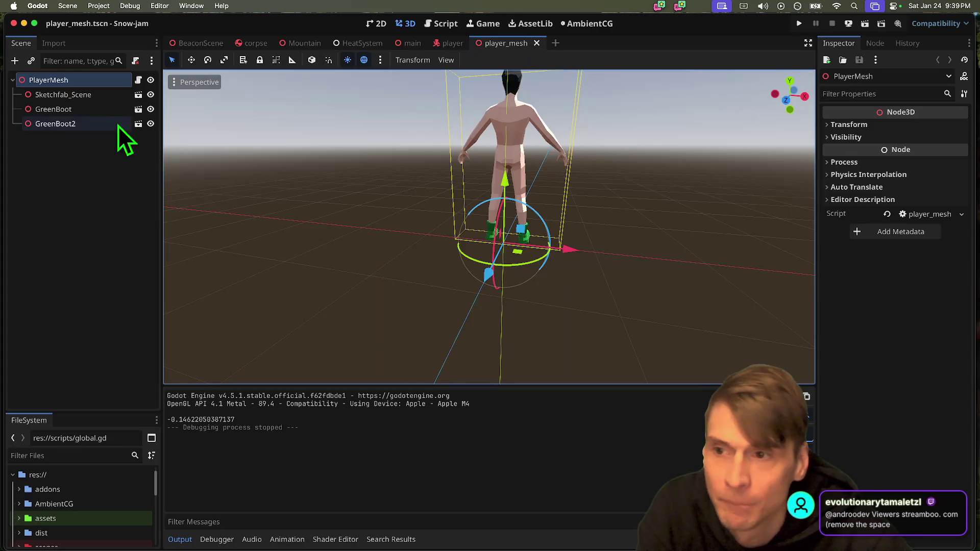
pyautogui.click(53, 109)
pyautogui.keyDown('shift'); pyautogui.click(54, 122); pyautogui.keyUp('shift')
pyautogui.moveTo(518, 178); pyautogui.dragTo(517, 179)
# Reposition GreenBoot2 alone, sliding it along X, tilting it slightly, and nudging it up.
pyautogui.scroll(-5, 518, 179)
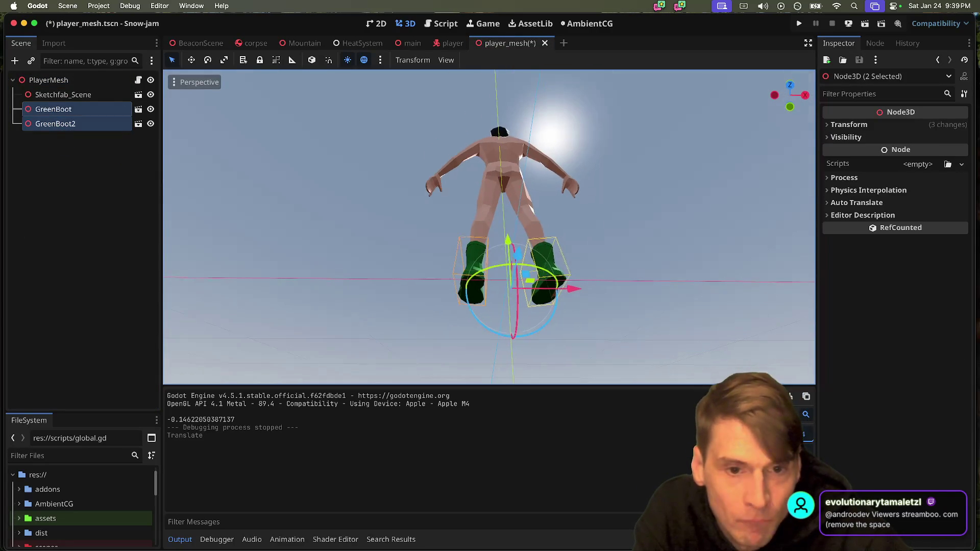
pyautogui.click(531, 255)
pyautogui.click(80, 129)
pyautogui.moveTo(622, 296); pyautogui.dragTo(624, 297)
pyautogui.scroll(5, 509, 277)
pyautogui.scroll(3, 489, 227)
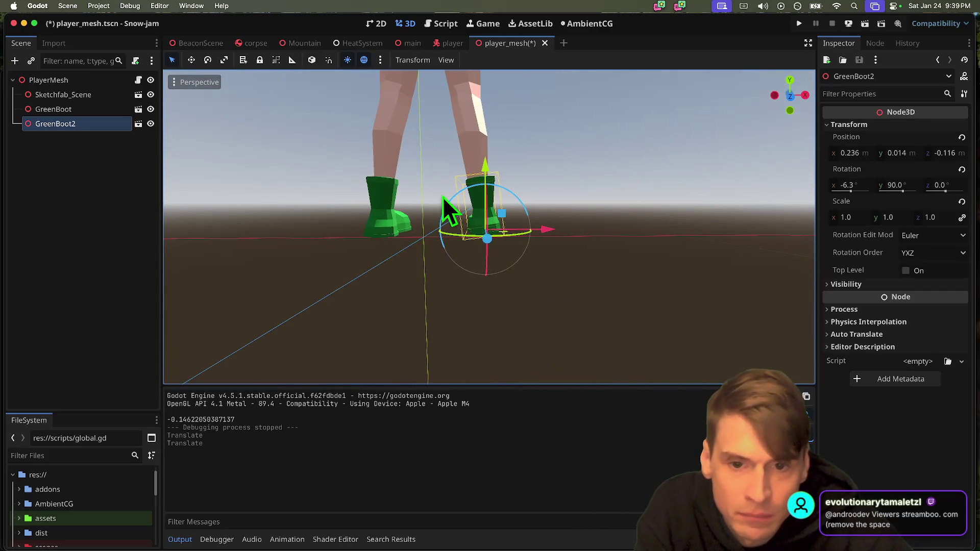
pyautogui.moveTo(445, 204); pyautogui.dragTo(446, 205)
pyautogui.scroll(10, 491, 211)
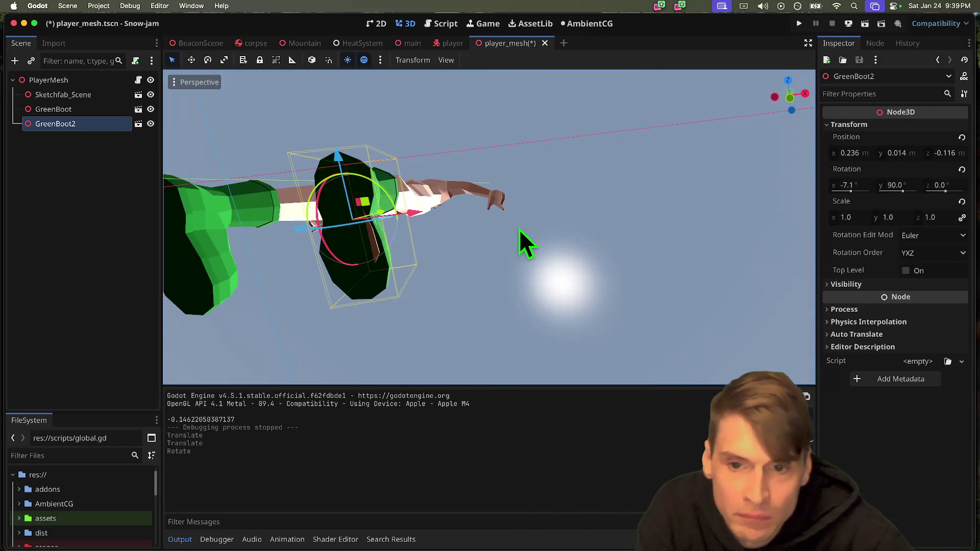
pyautogui.scroll(-10, 429, 289)
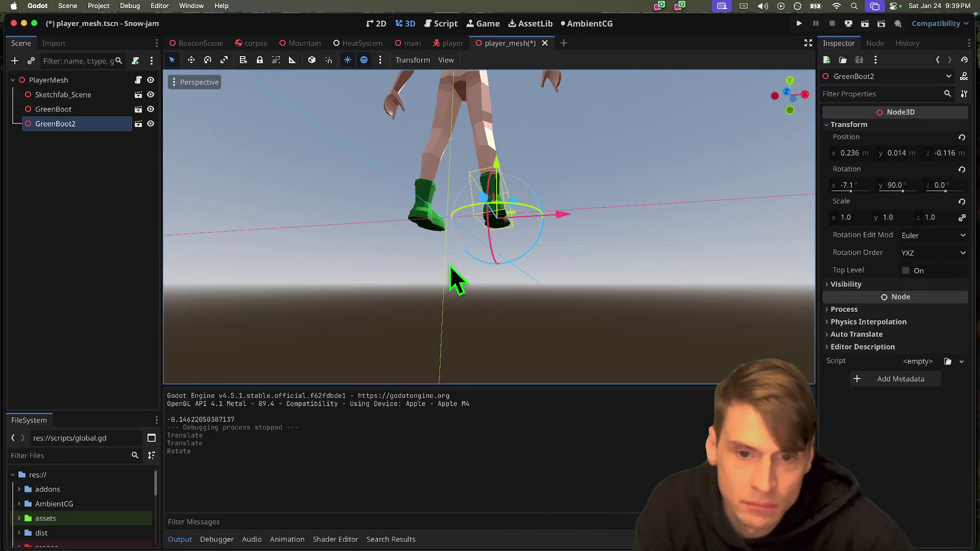
pyautogui.moveTo(554, 213); pyautogui.dragTo(556, 214)
pyautogui.moveTo(498, 164); pyautogui.dragTo(498, 164)
# Undo the last GreenBoot2 nudges and save the player_mesh.tscn scene.
pyautogui.click(606, 174)
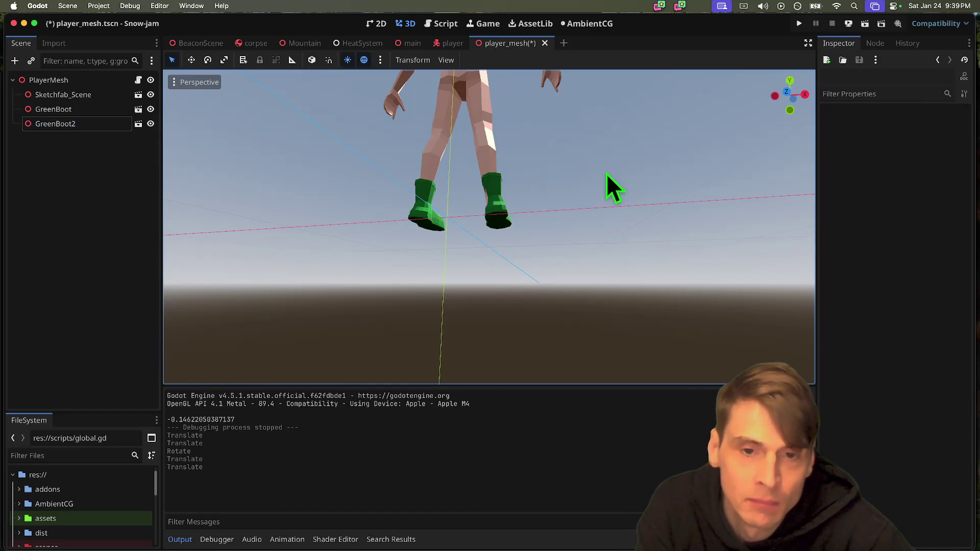
pyautogui.scroll(5, 606, 174)
pyautogui.hotkey('ctrl', 'z')
pyautogui.hotkey('ctrl', 'z')
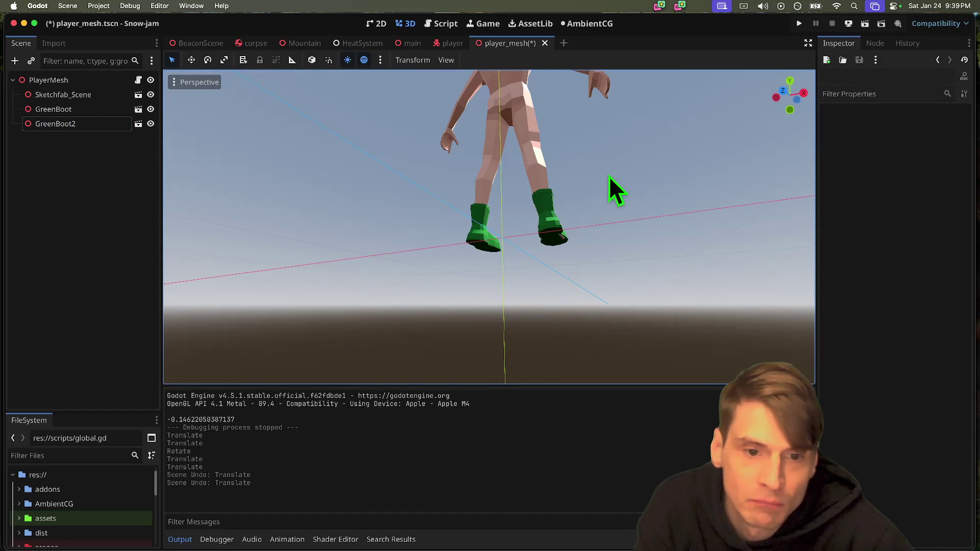
pyautogui.hotkey('ctrl', 's')
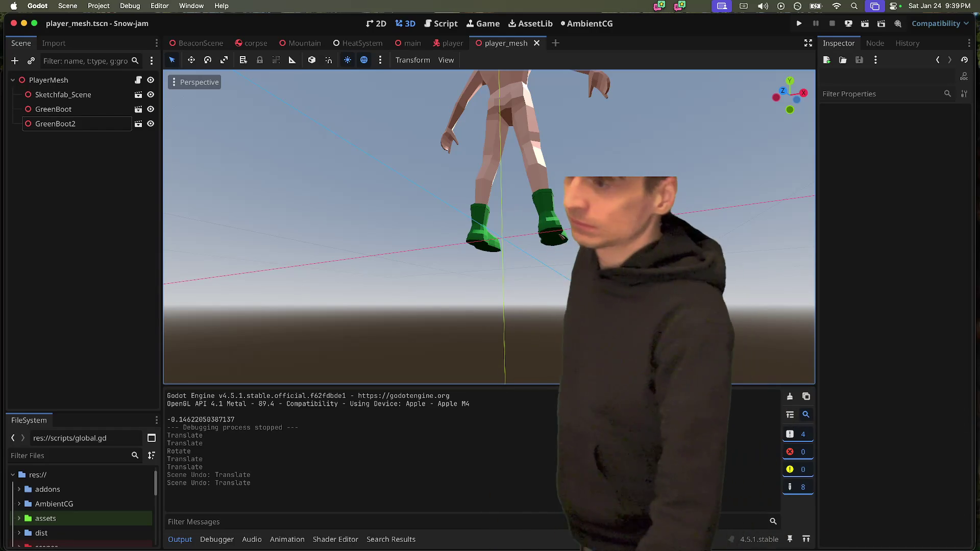
pyautogui.scroll(-5, 608, 179)
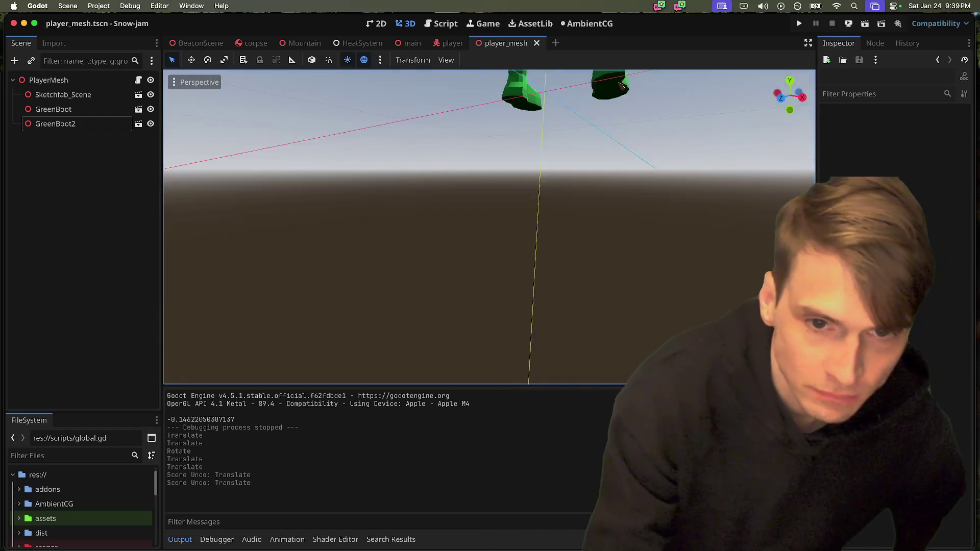
pyautogui.scroll(-5, 609, 176)
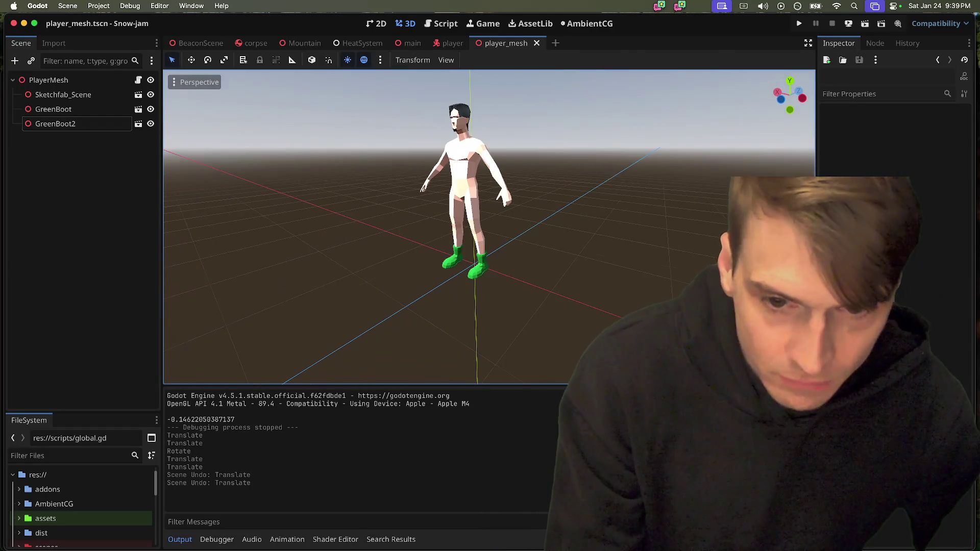
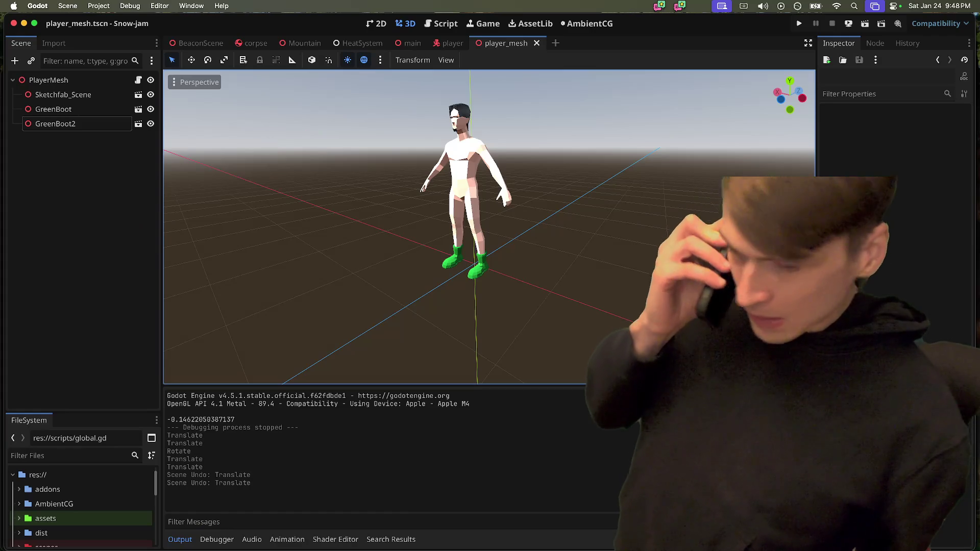
# Switch from the Godot player_mesh scene to Discord's #local-game-jam channel.
pyautogui.press('super+Tab')
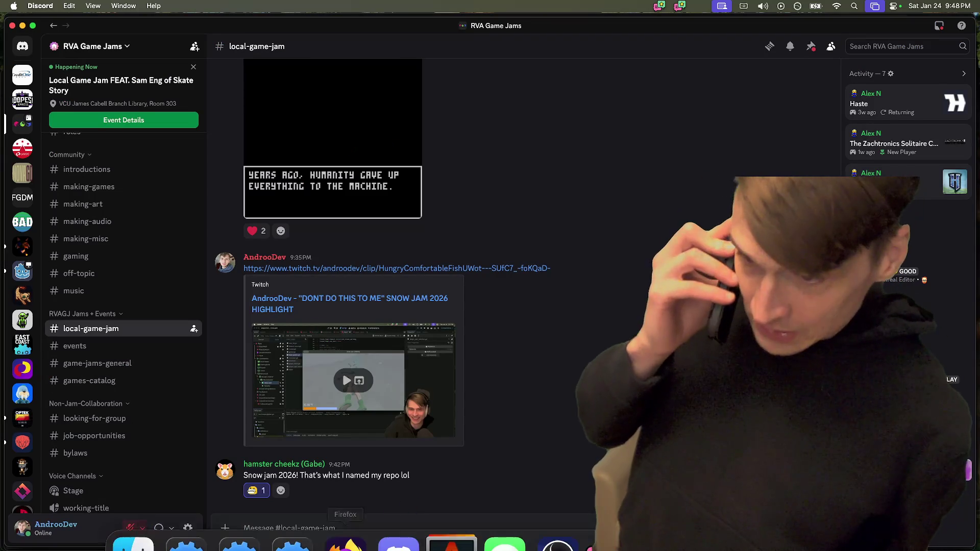
pyautogui.moveTo(239, 538)
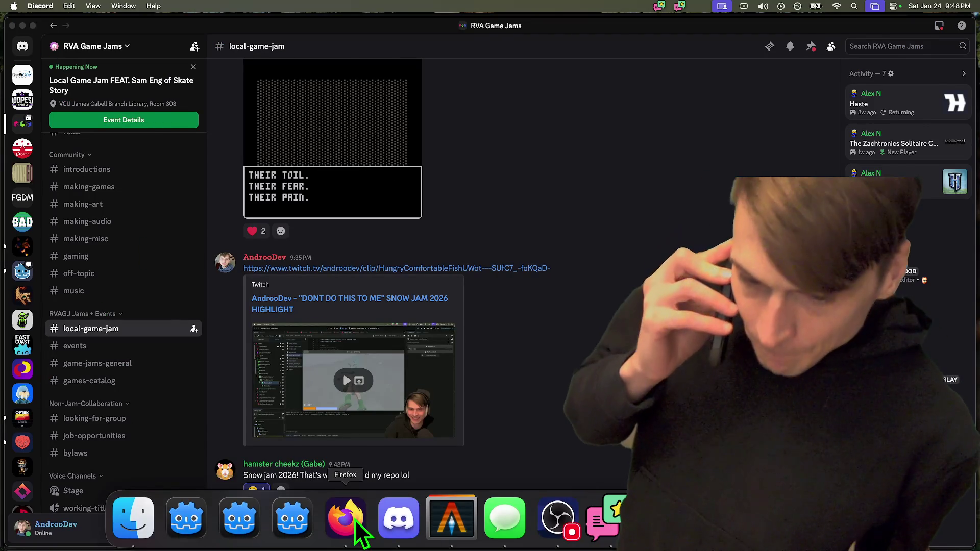
pyautogui.click(344, 526)
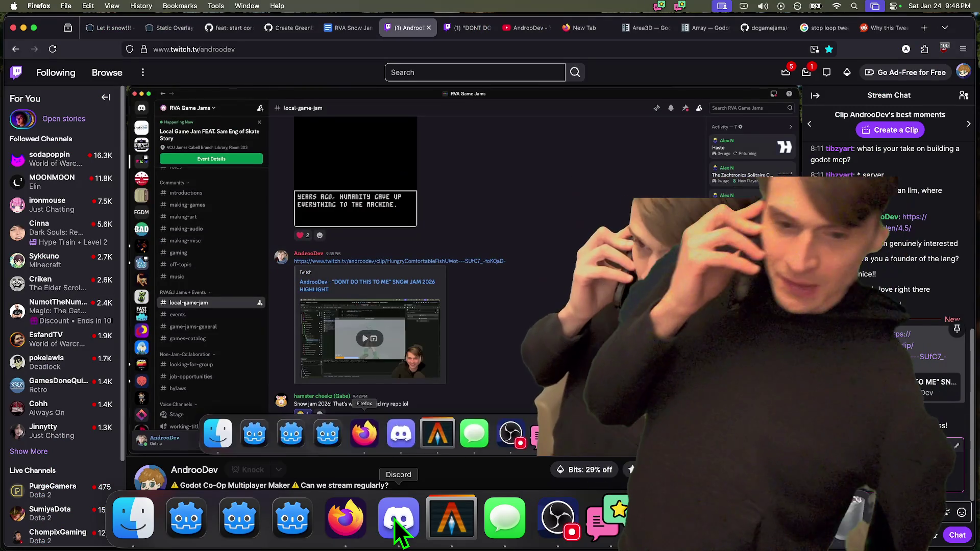
pyautogui.click(397, 521)
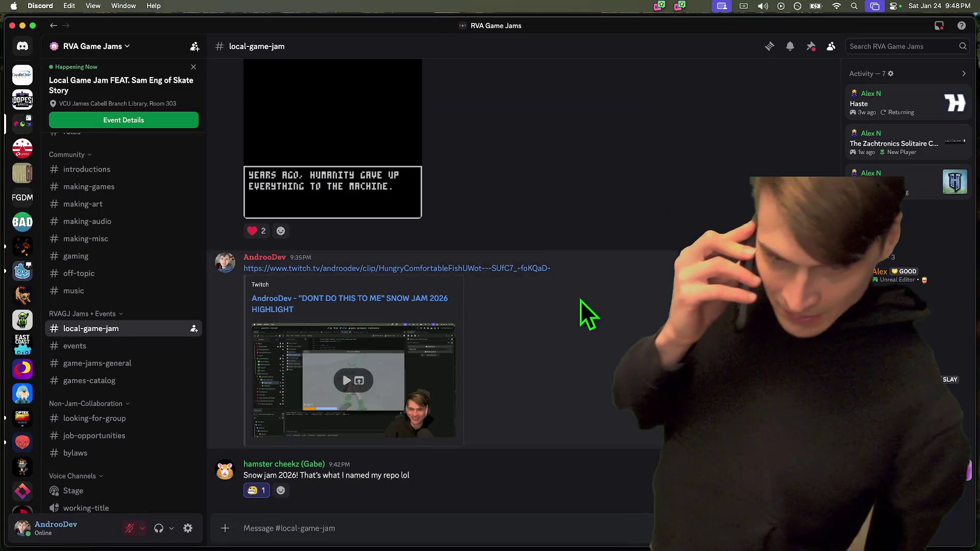
pyautogui.moveTo(464, 541)
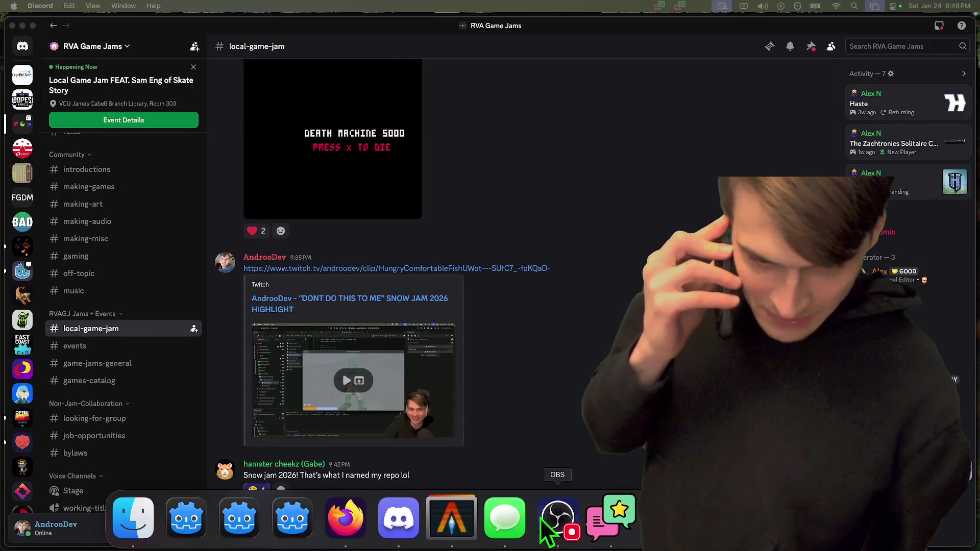
pyautogui.press('super+Tab')
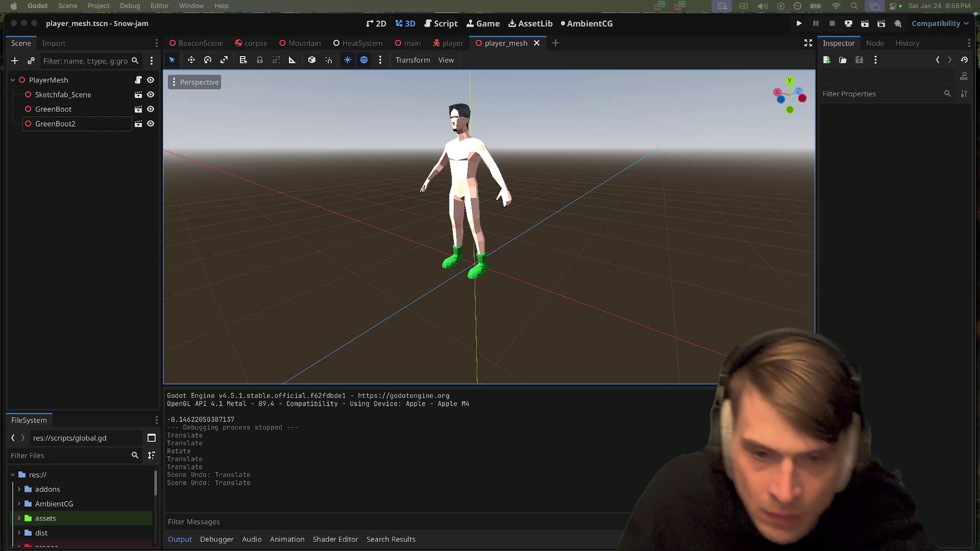
# Bring the Godot editor showing player_mesh.tscn back into focus.
pyautogui.click(274, 329)
# Run and stop Snow-jam twice, toggling Debug > Visible Collision Shapes between runs, then go to Discord.
pyautogui.press('super+b')
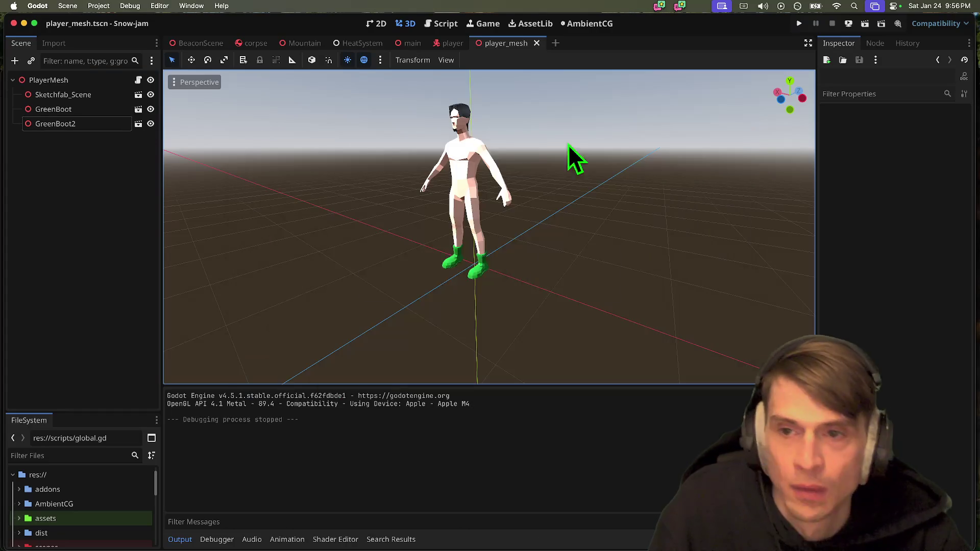
pyautogui.press('super+q')
pyautogui.click(67, 5)
pyautogui.click(146, 48)
pyautogui.click(130, 6)
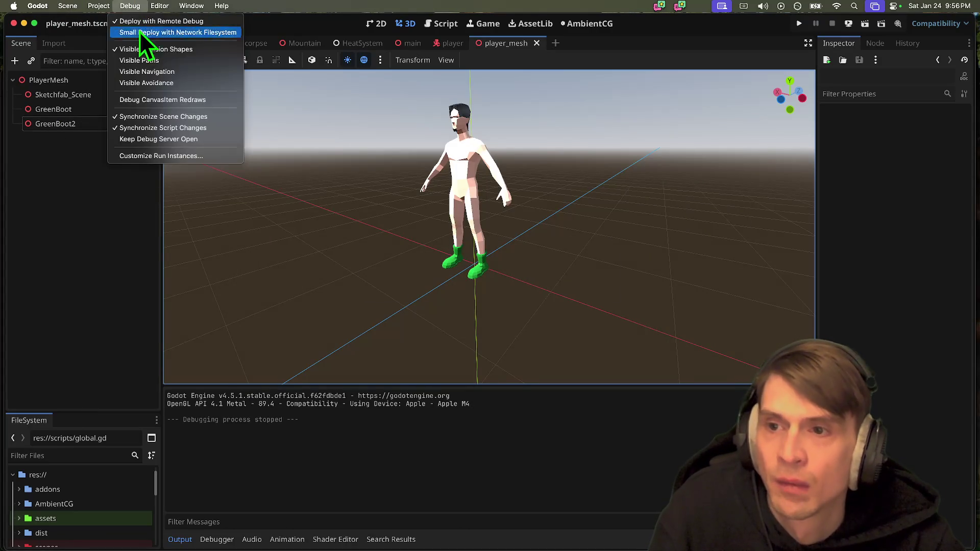
pyautogui.click(150, 49)
pyautogui.press('super+b')
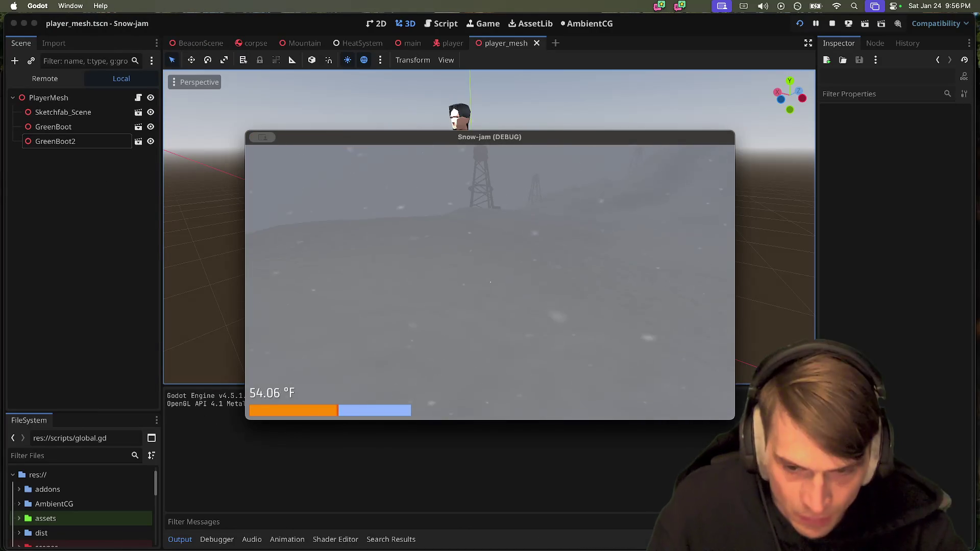
pyautogui.press('super+q')
pyautogui.press('super+Tab')
pyautogui.press('super+Tab')
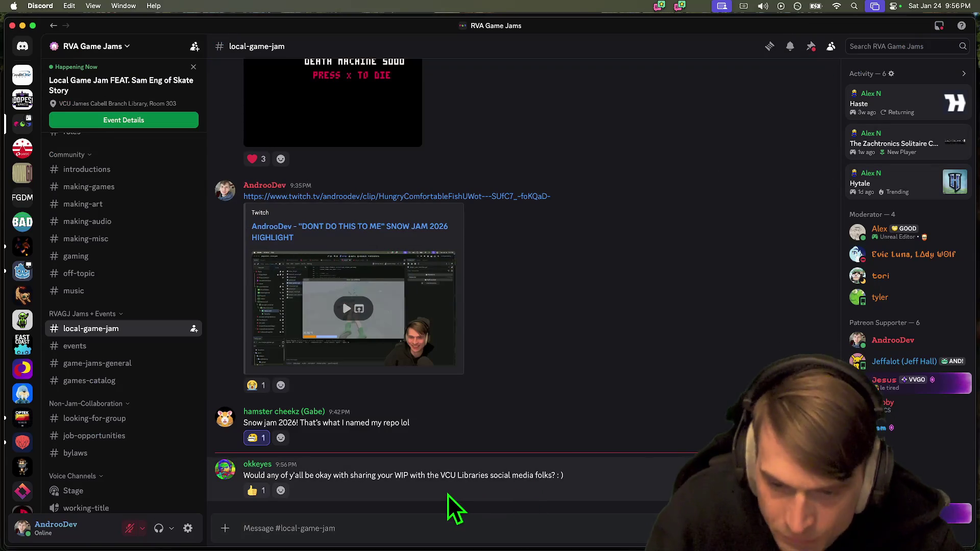
# Add a thumbs-up reaction to the question about sharing WIP with VCU Libraries social media.
pyautogui.tripleClick(449, 474)
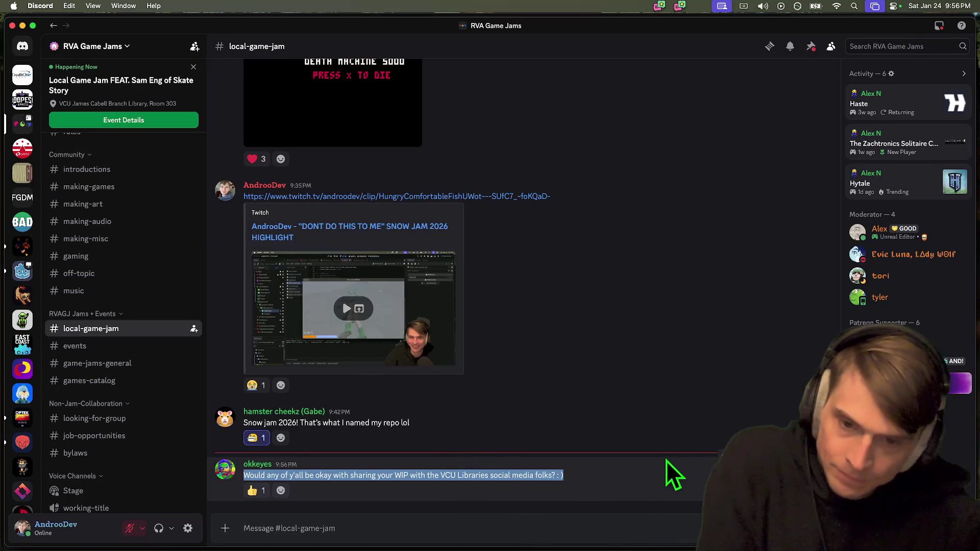
pyautogui.click(254, 491)
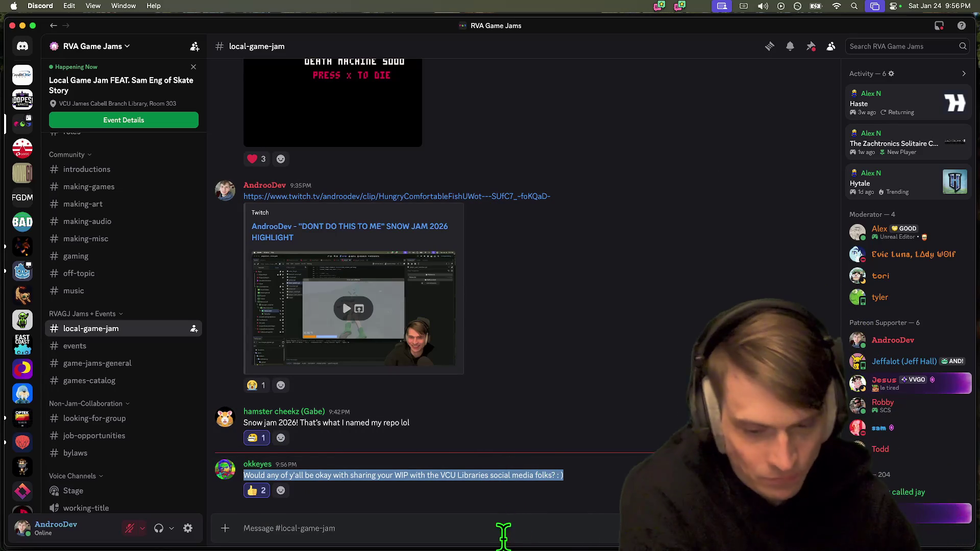
pyautogui.click(506, 528)
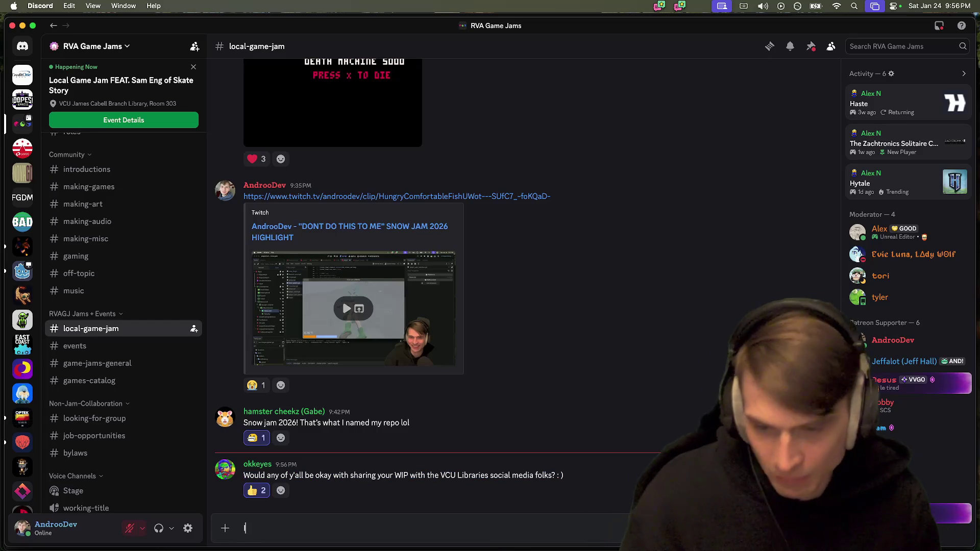
# Discard a drafted 'I can get' reply and load the embedded Twitch clip player.
pyautogui.write('I can get')
pyautogui.press('super+a')
pyautogui.press('BackSpace')
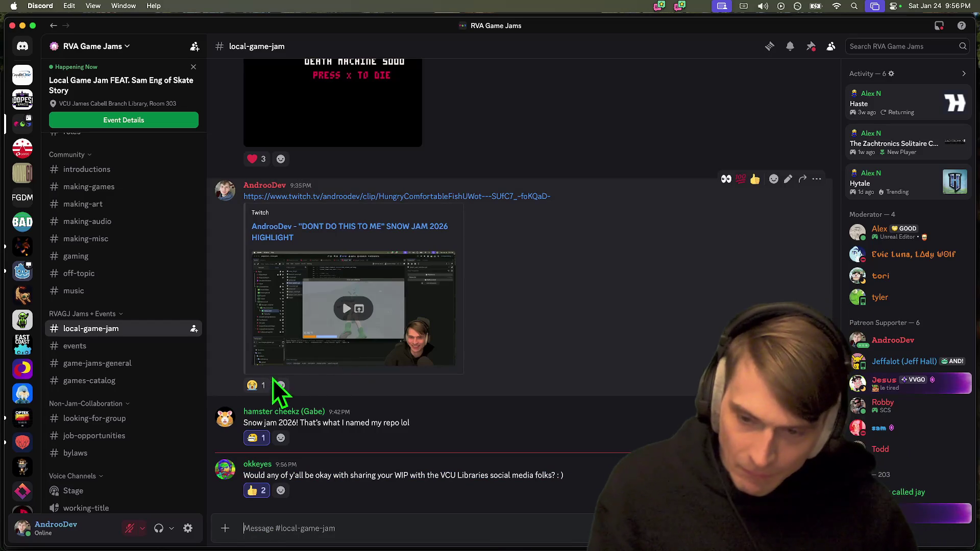
pyautogui.moveTo(253, 387)
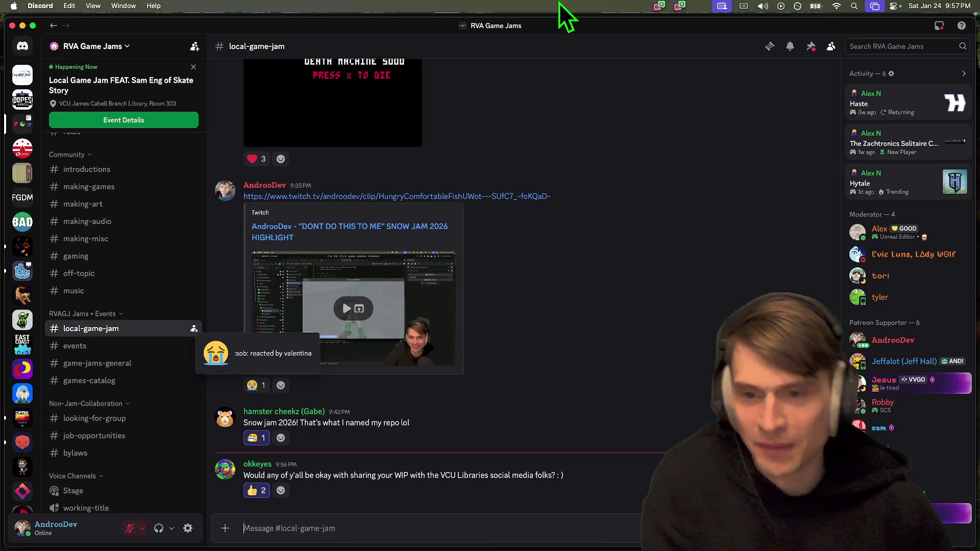
pyautogui.click(344, 310)
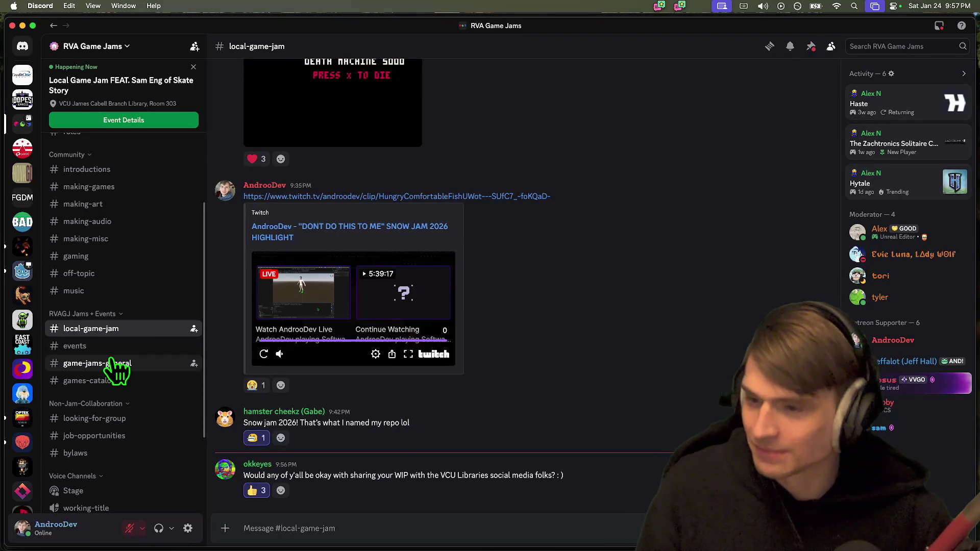
# Join the virtual-game-jam voice channel, then start and cancel a reply to the WIP question.
pyautogui.scroll(-3, 122, 470)
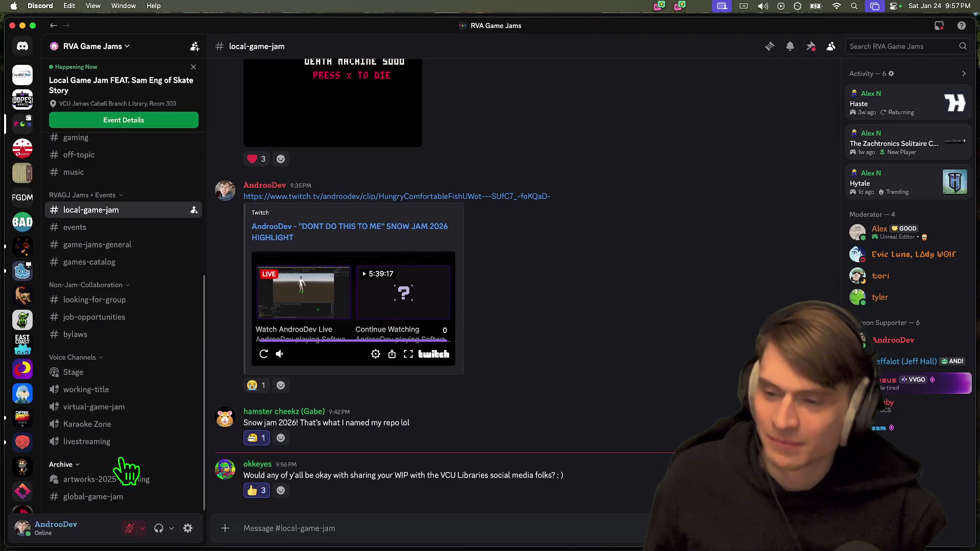
pyautogui.click(122, 408)
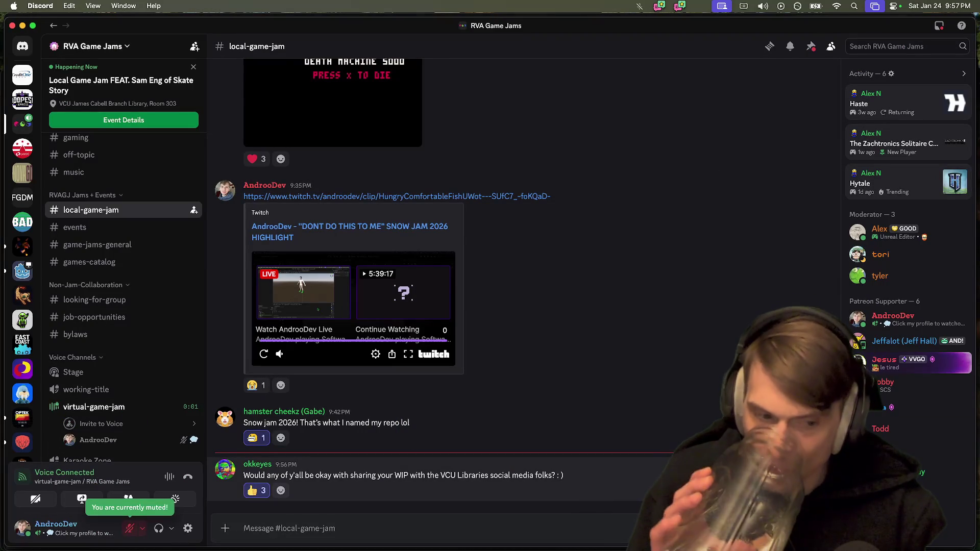
pyautogui.click(806, 456)
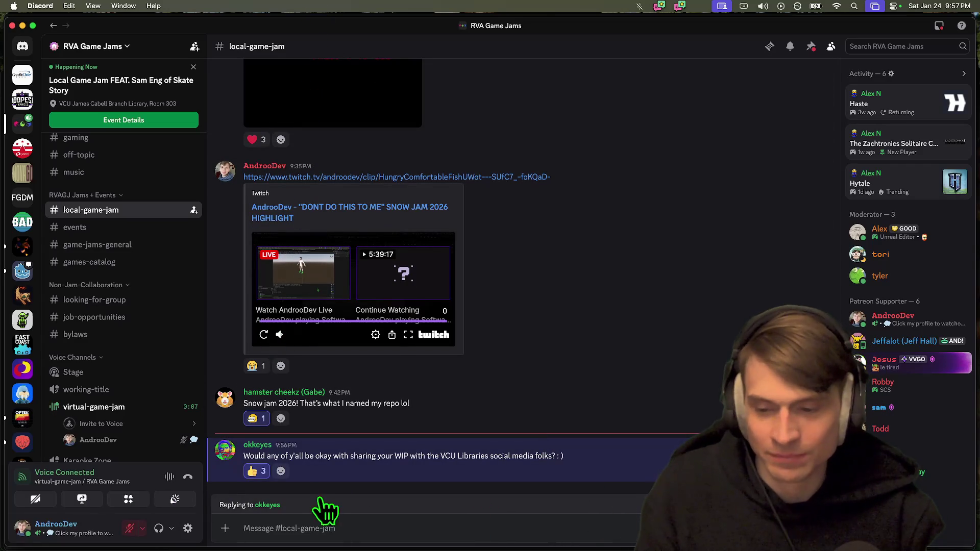
pyautogui.press('Escape')
# Unmute the microphone with Cmd+Shift+M and switch to Firefox's Twitch stream.
pyautogui.scroll(5, 137, 411)
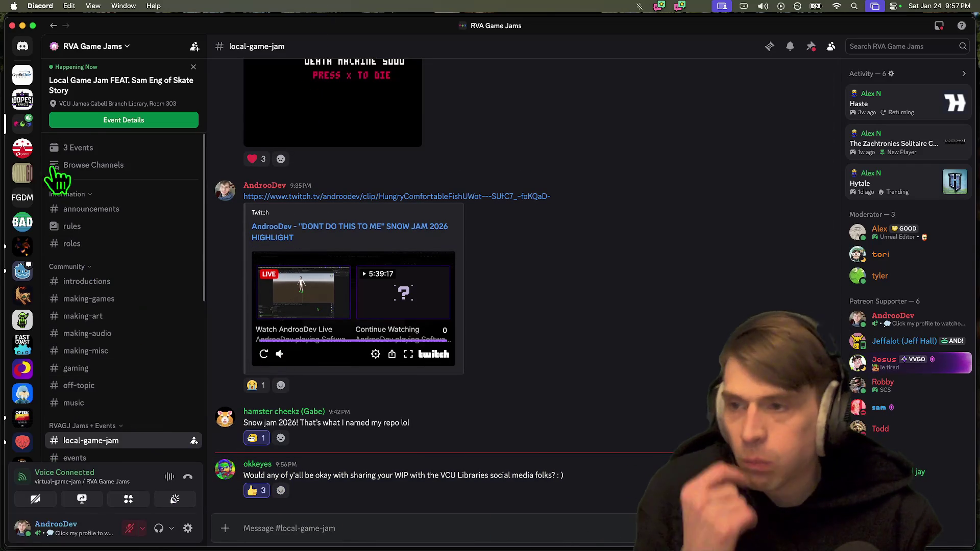
pyautogui.scroll(-5, 24, 260)
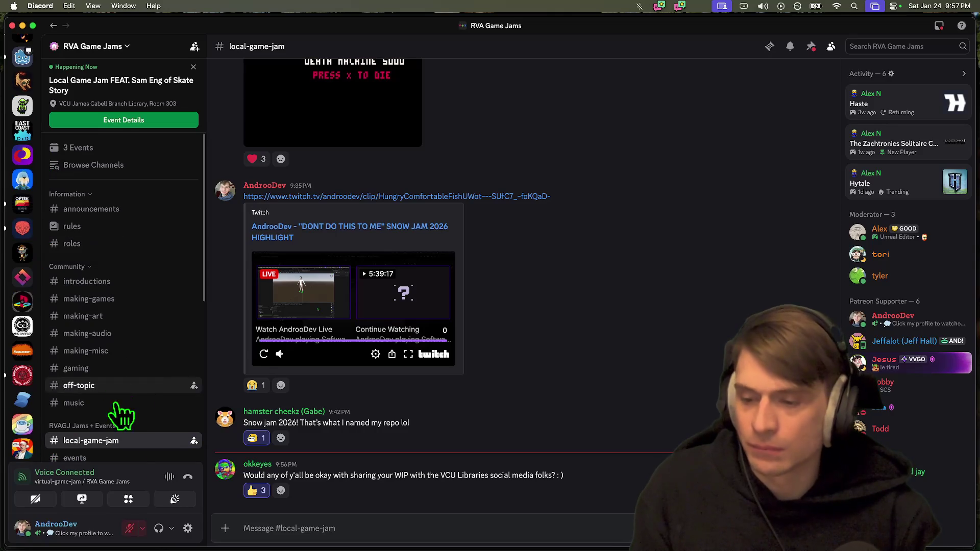
pyautogui.press('super+shift+m')
pyautogui.scroll(-5, 148, 431)
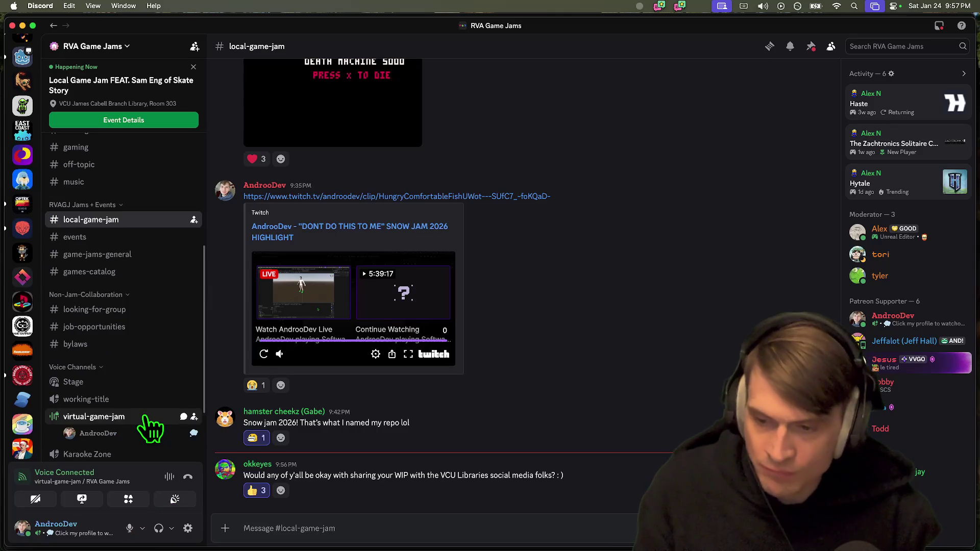
pyautogui.press('super+Tab')
pyautogui.press('super+Tab')
pyautogui.press('super+Tab')
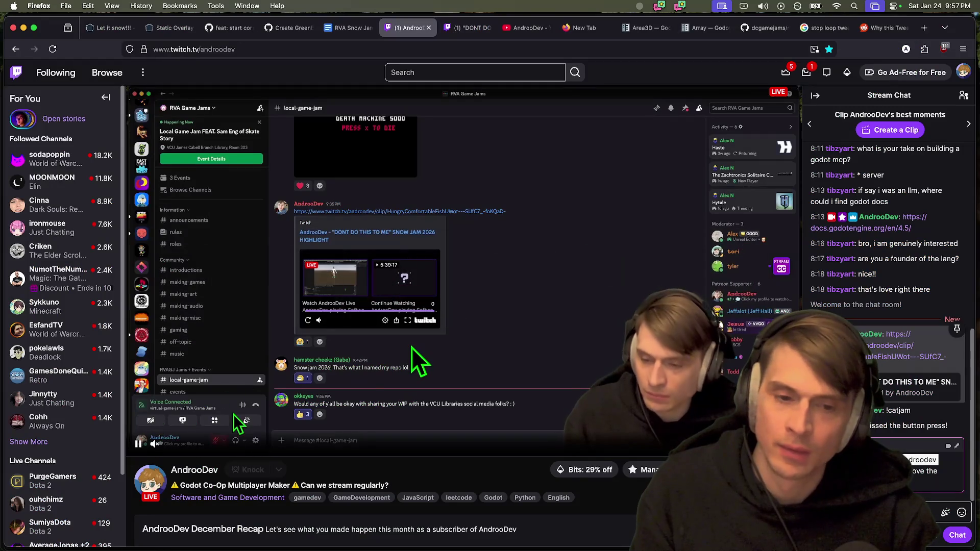
# Close Firefox's Twitch clip, YouTube channel and blank tabs, returning to Godot's player_mesh scene.
pyautogui.press('super+Tab')
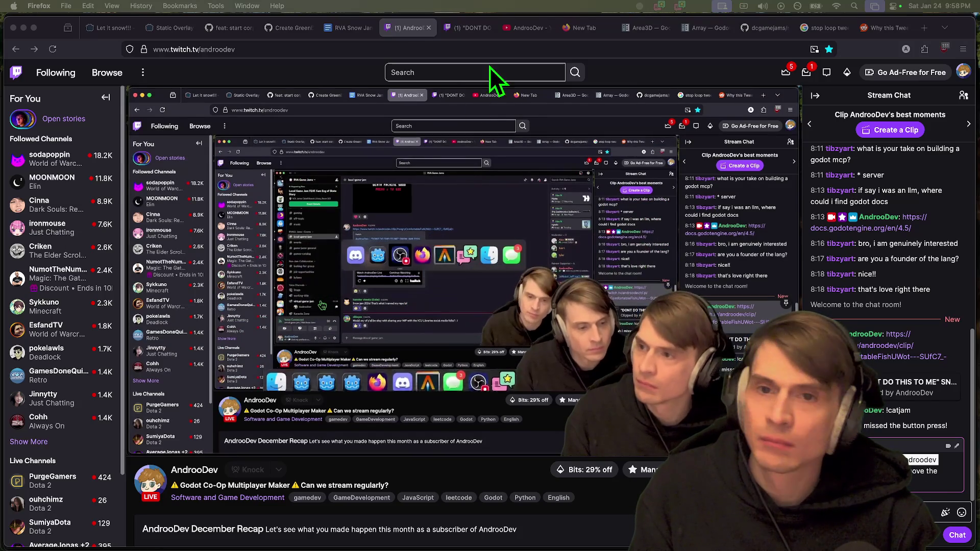
pyautogui.click(588, 22)
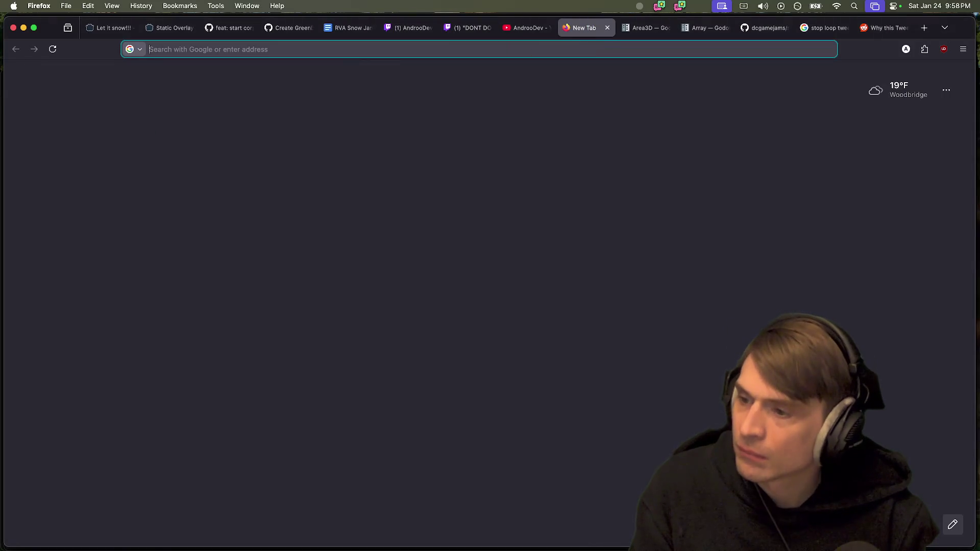
pyautogui.press('super+Tab')
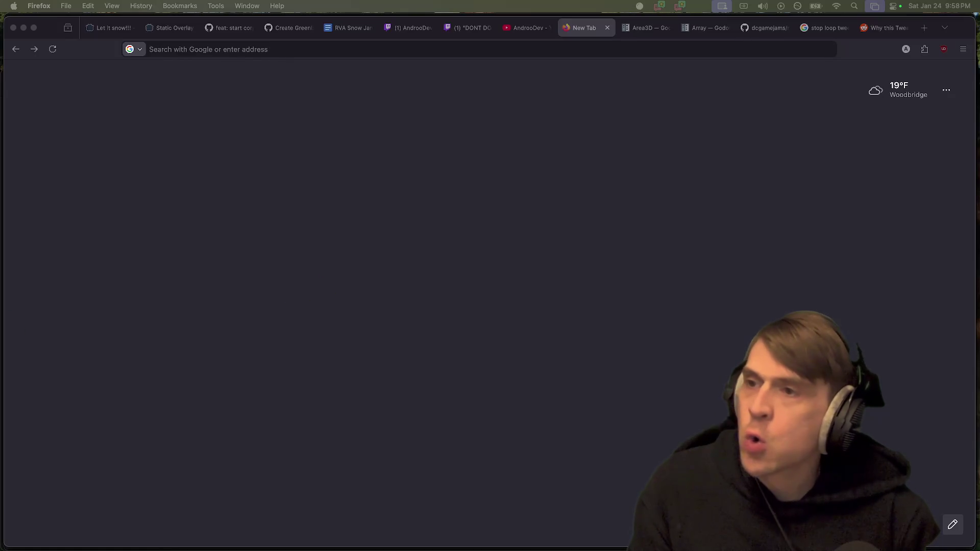
pyautogui.press('super+Tab')
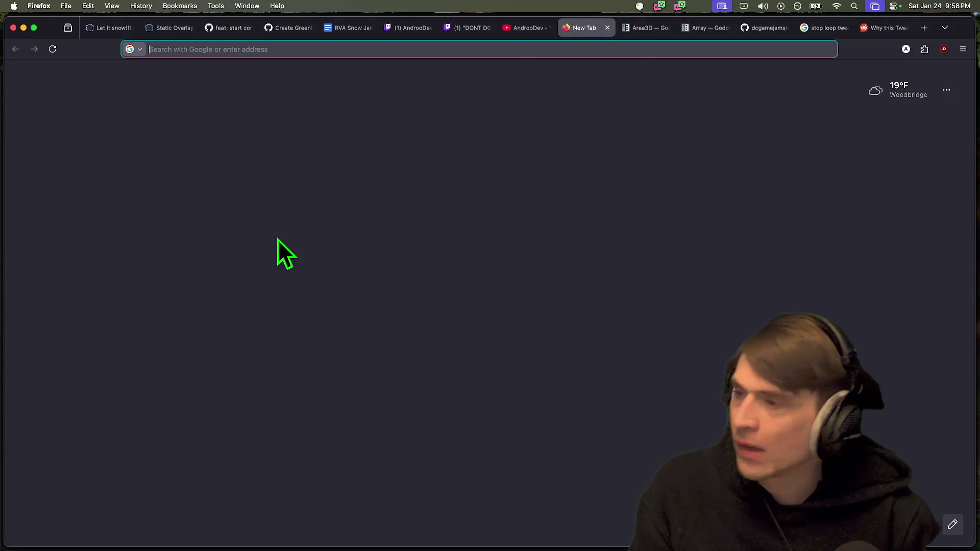
pyautogui.click(464, 29)
pyautogui.click(493, 28)
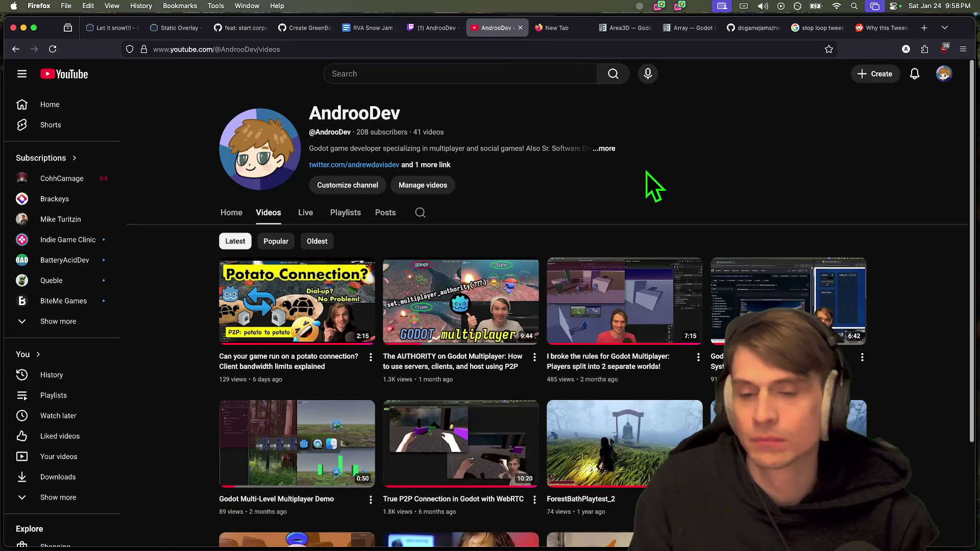
pyautogui.press('super+w')
pyautogui.press('super+w')
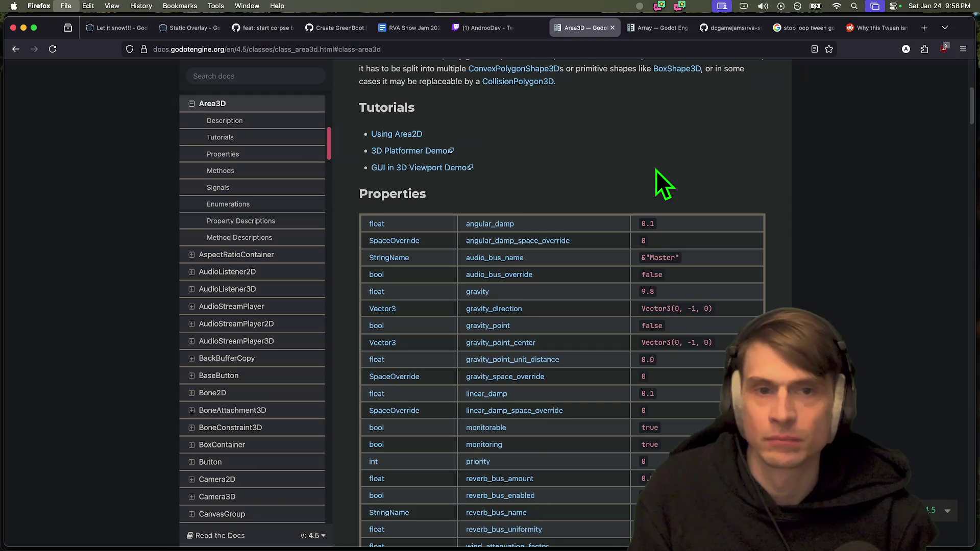
pyautogui.press('super+Tab')
pyautogui.press('super+Tab')
pyautogui.press('super+Tab')
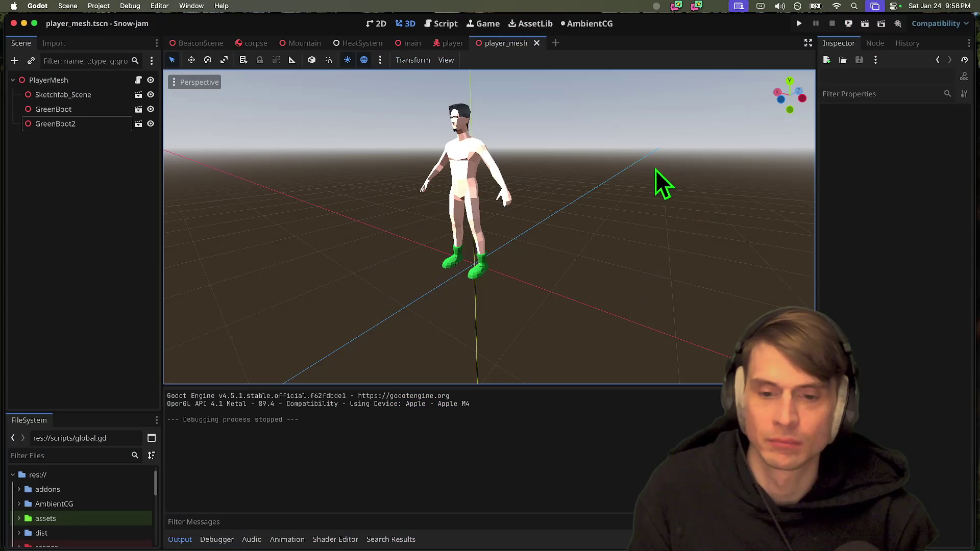
pyautogui.press('super+Tab')
pyautogui.press('super+Tab')
pyautogui.press('super+Tab')
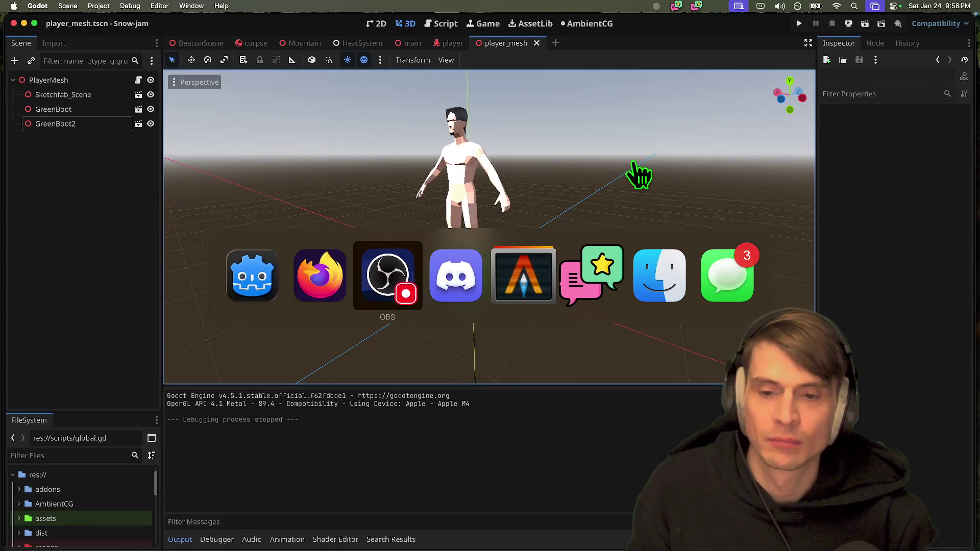
# Check the repository's git status with qg, then run and stop Snow-jam in Godot.
pyautogui.write('qg')
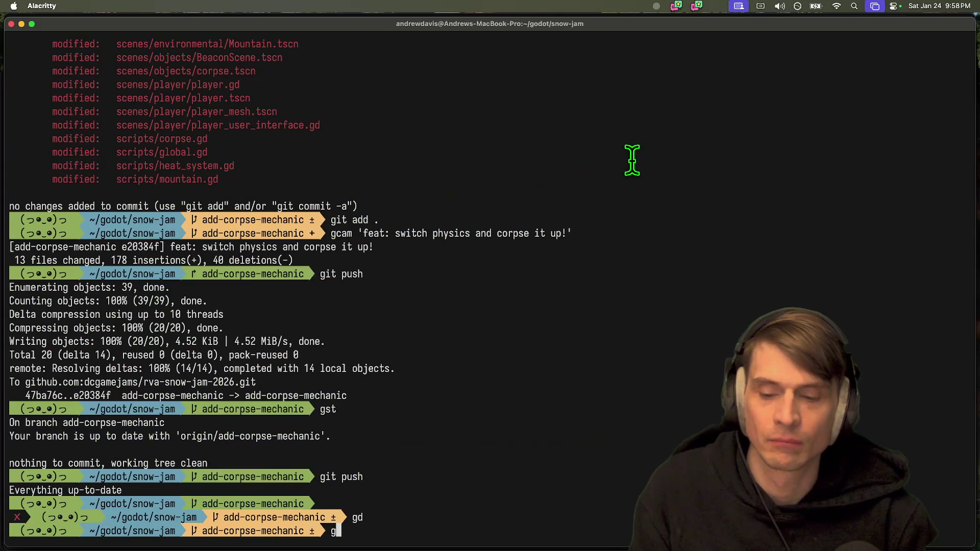
pyautogui.press('Return')
pyautogui.press('super+Tab')
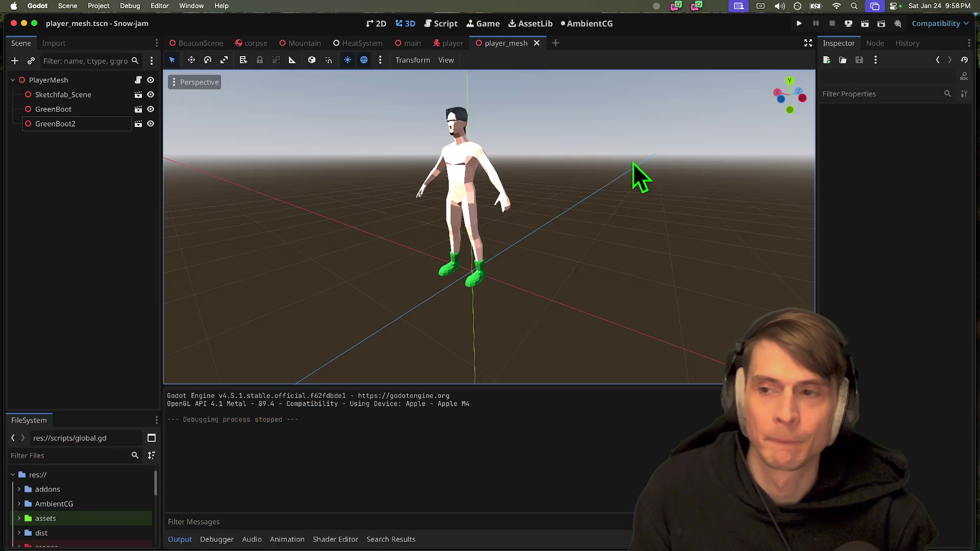
pyautogui.press('super+b')
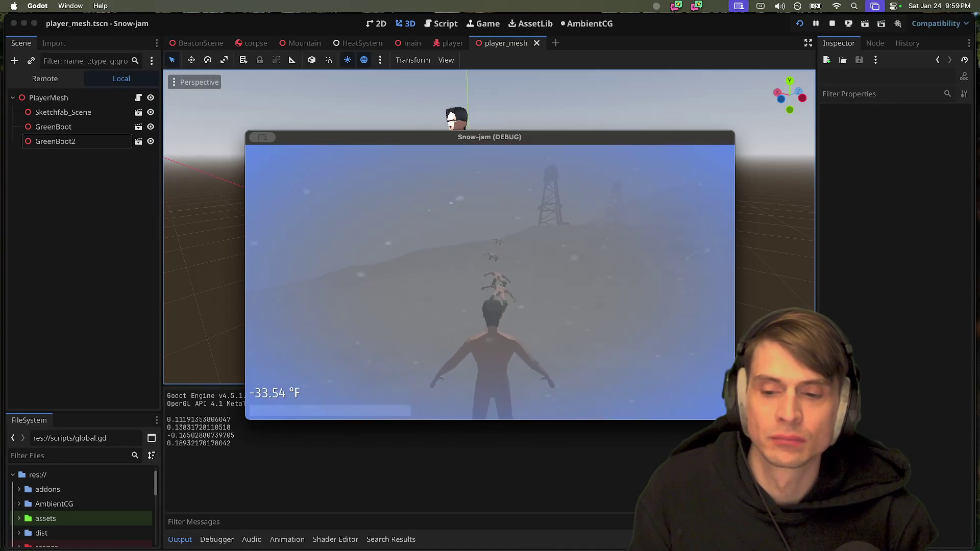
pyautogui.press('Escape')
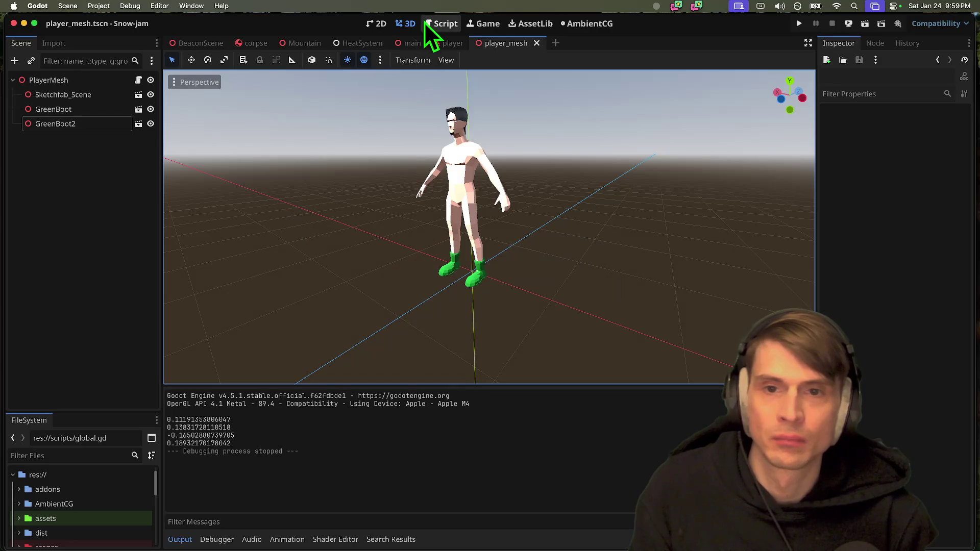
# In player_user_interface.gd, start a new line 23 with heat_system.signal_death.
pyautogui.click(425, 23)
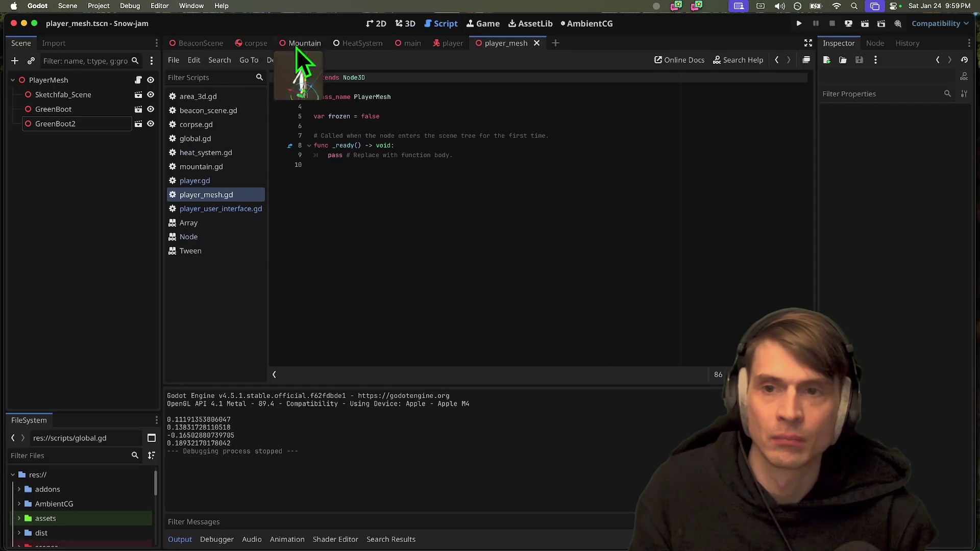
pyautogui.click(215, 209)
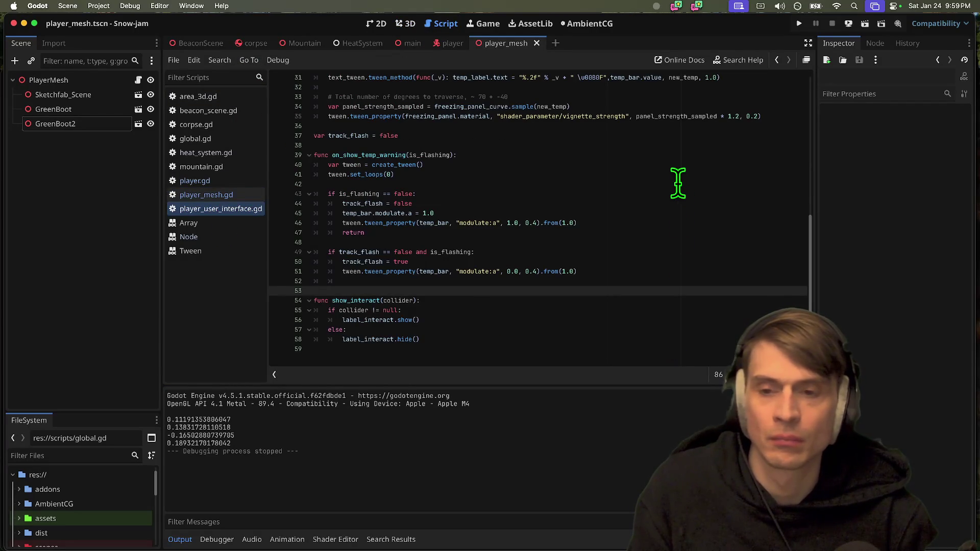
pyautogui.doubleClick(367, 155)
pyautogui.scroll(5, 583, 194)
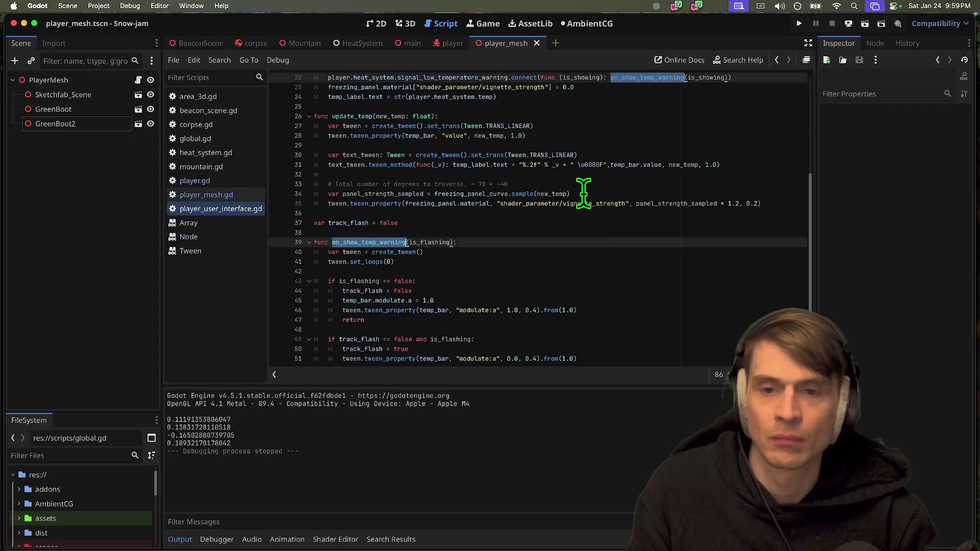
pyautogui.click(759, 112)
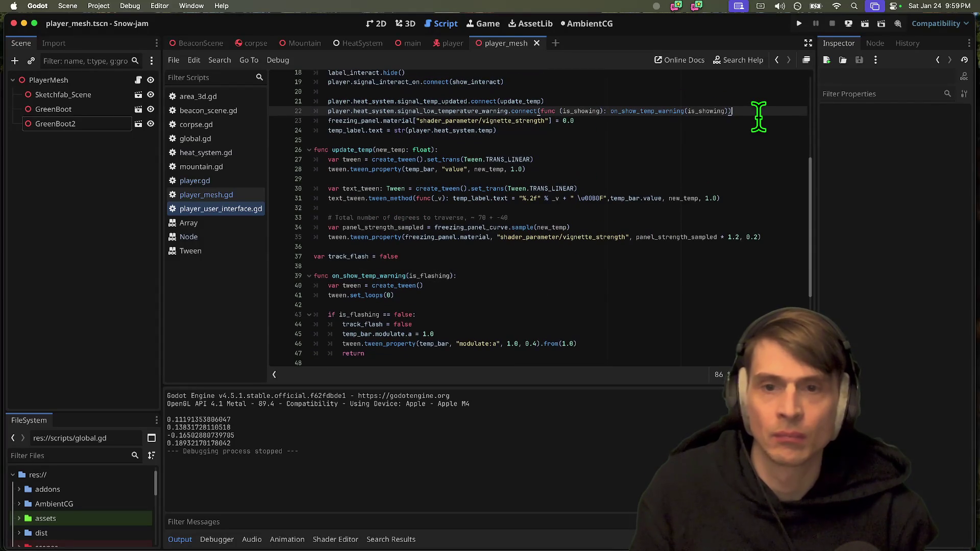
pyautogui.press('Return')
pyautogui.write('player.signa')
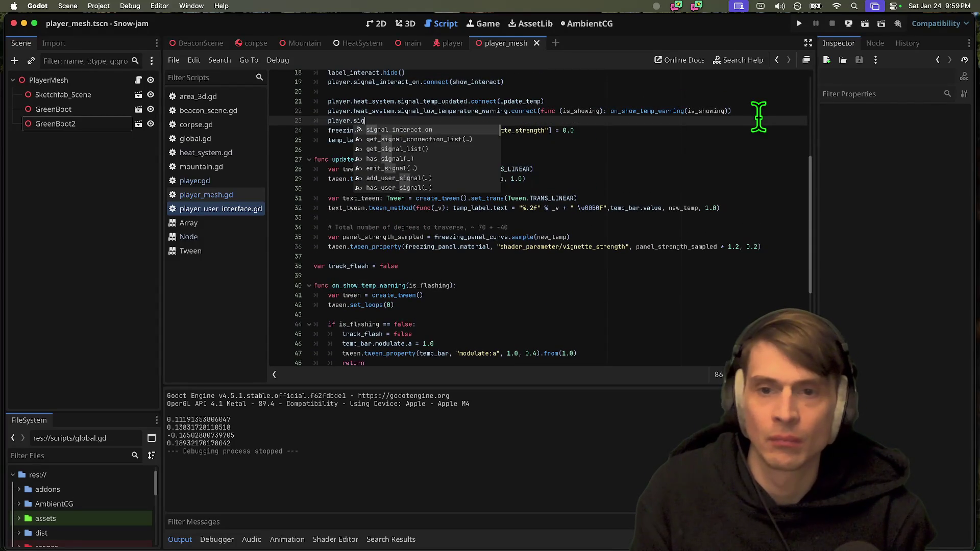
pyautogui.press('BackSpace')
pyautogui.press('BackSpace')
pyautogui.press('BackSpace')
pyautogui.write('heat_system.signal_')
pyautogui.write('d')
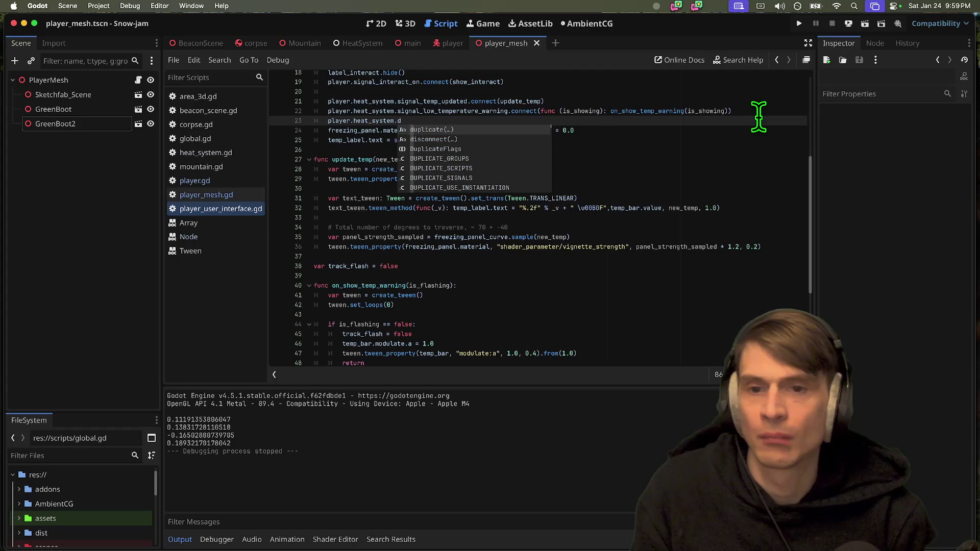
pyautogui.write('ea')
pyautogui.press('Return')
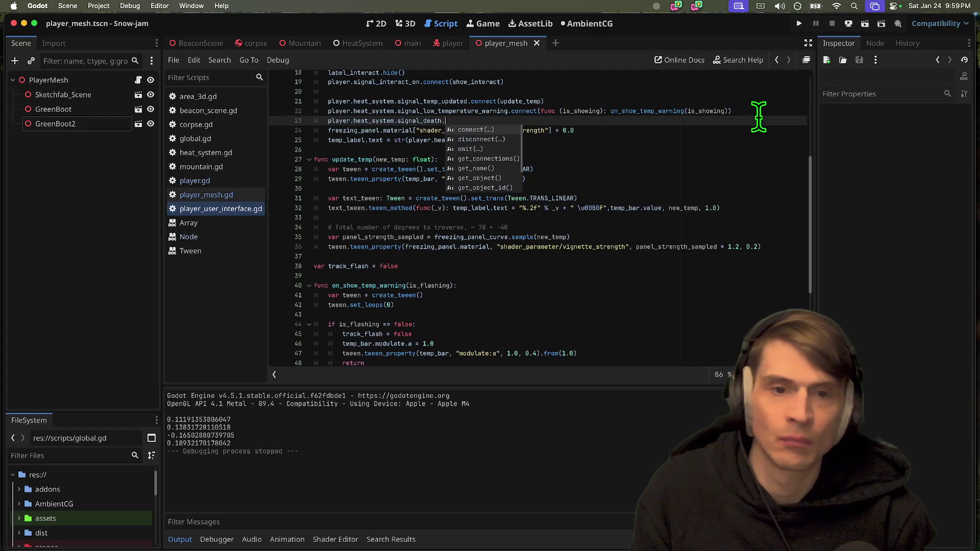
# Connect signal_death to the pasted warning lambda calling on_show_temp_warning(false), then run the game.
pyautogui.moveTo(540, 111); pyautogui.dragTo(767, 112)
pyautogui.press('super+c')
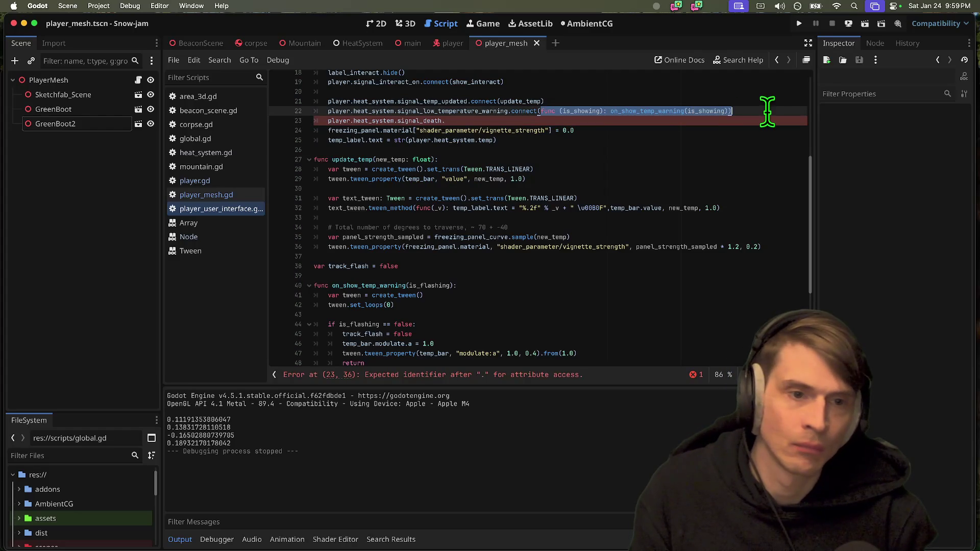
pyautogui.click(653, 122)
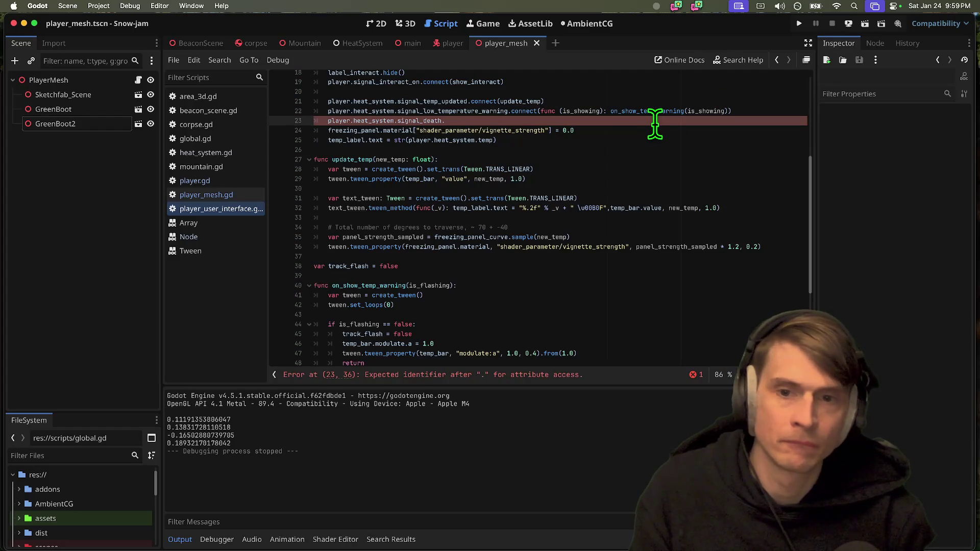
pyautogui.write('co')
pyautogui.press('Return')
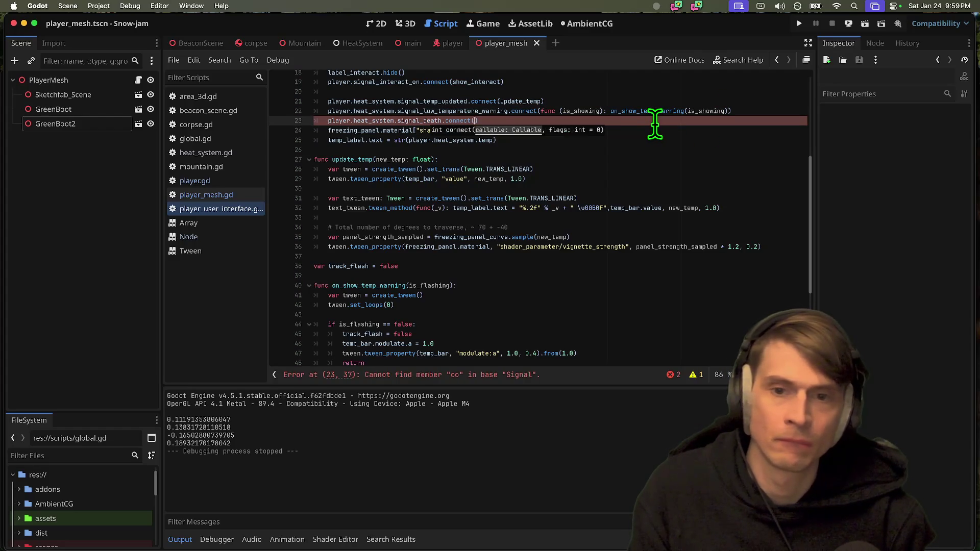
pyautogui.press('super+v')
pyautogui.doubleClick(515, 127)
pyautogui.press('BackSpace')
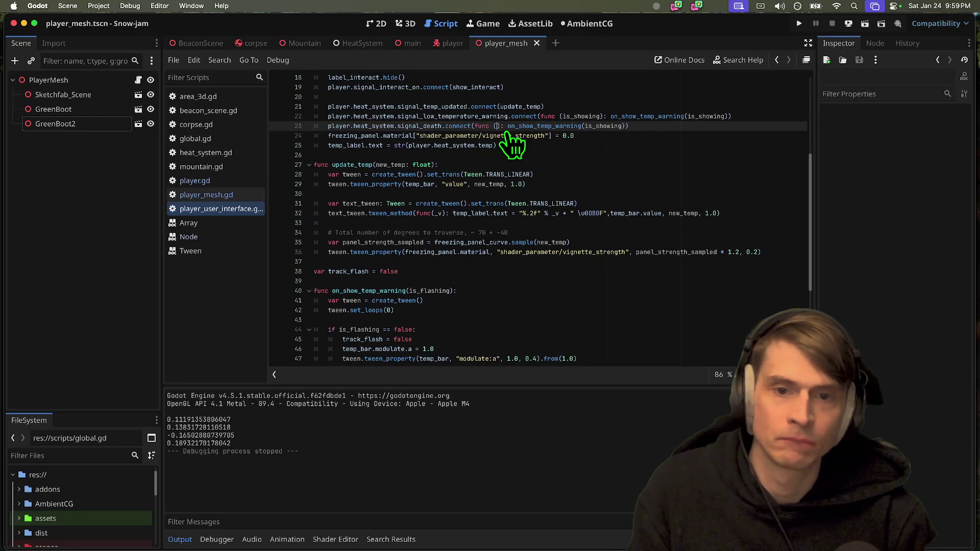
pyautogui.doubleClick(593, 126)
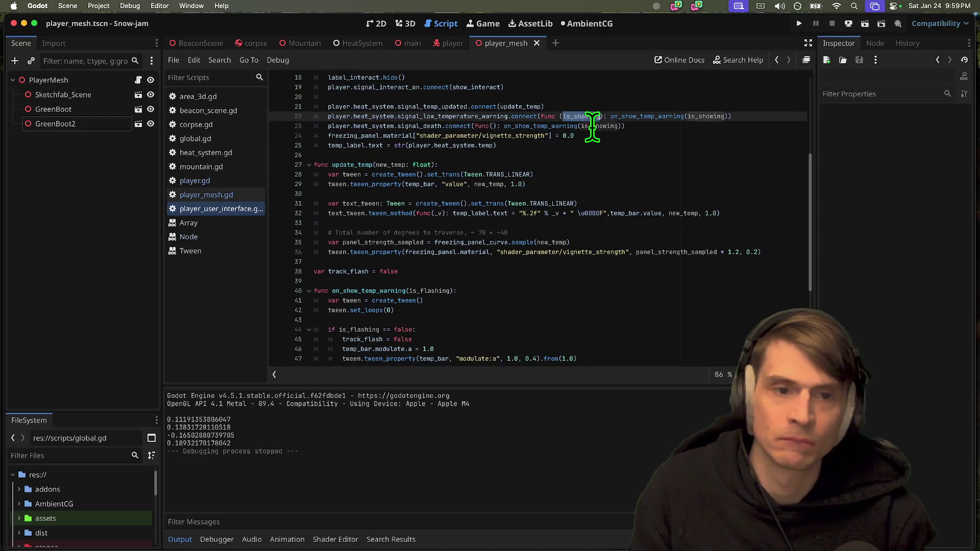
pyautogui.write('fa')
pyautogui.press('Return')
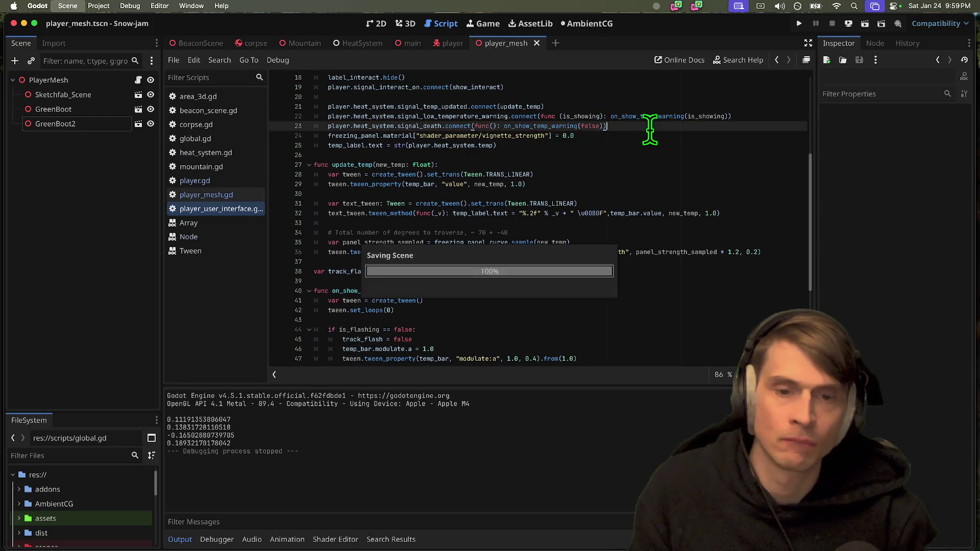
pyautogui.press('super+b')
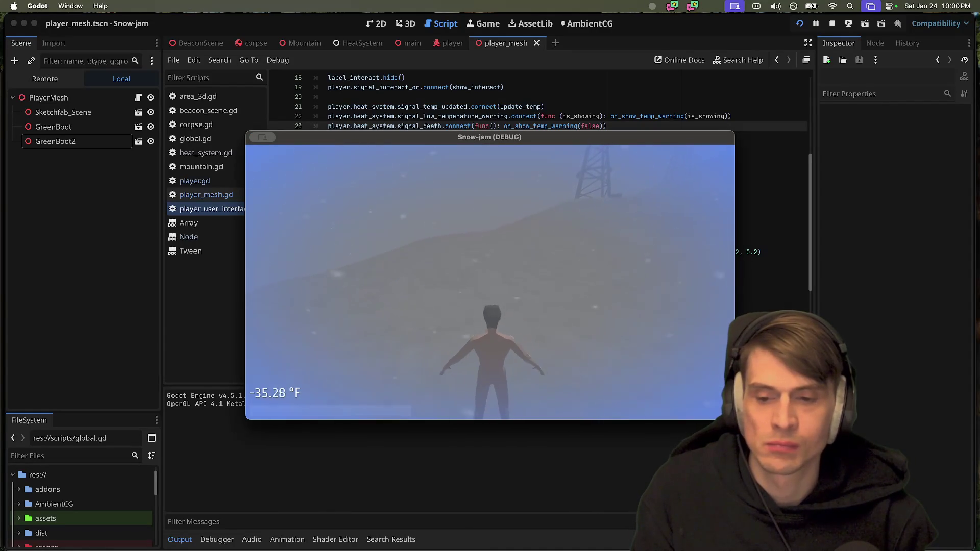
pyautogui.press('super+q')
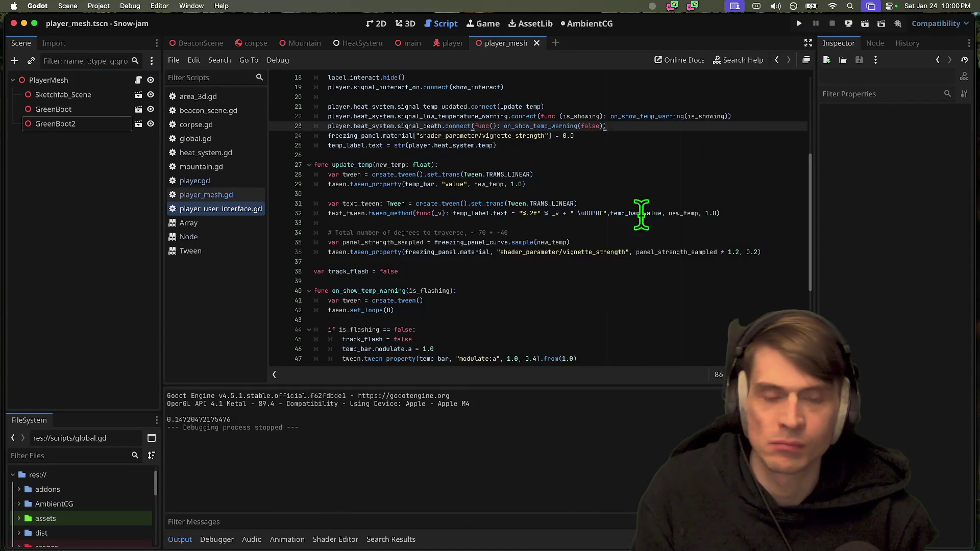
pyautogui.keyDown('super'); pyautogui.click(545, 128); pyautogui.keyUp('super')
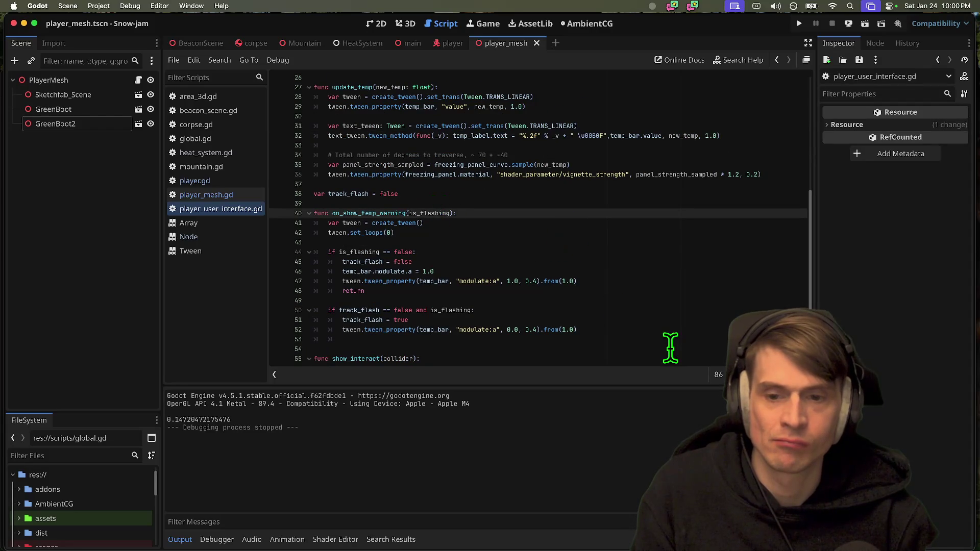
pyautogui.scroll(-1, 670, 347)
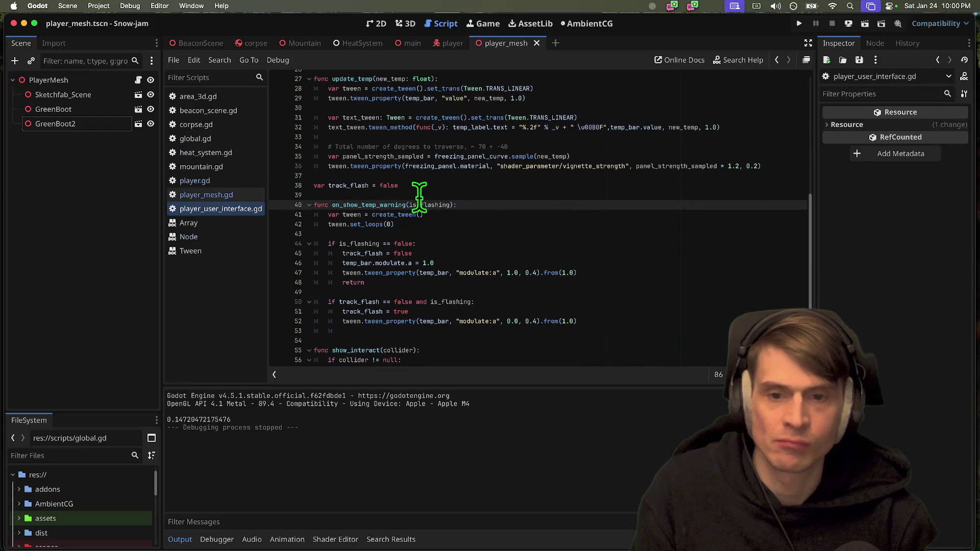
pyautogui.doubleClick(448, 204)
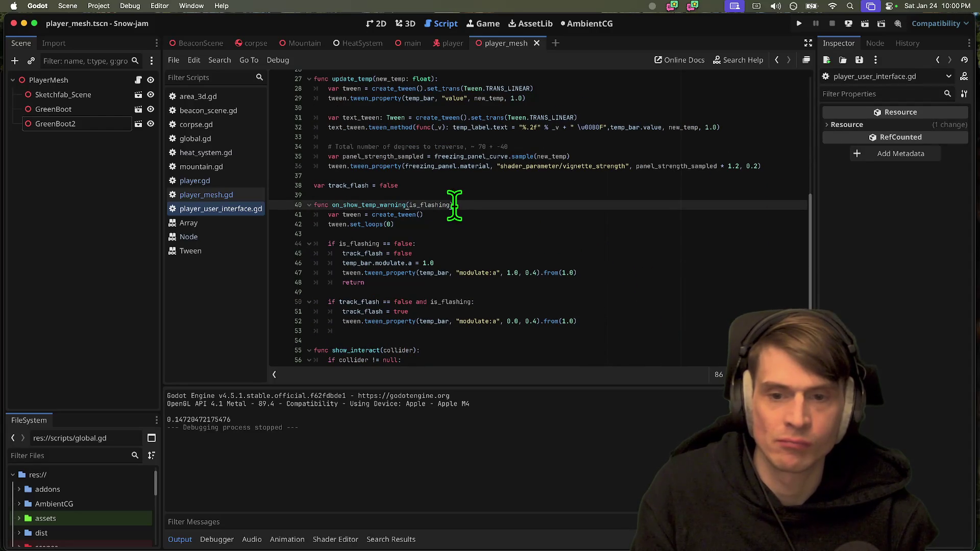
pyautogui.doubleClick(356, 243)
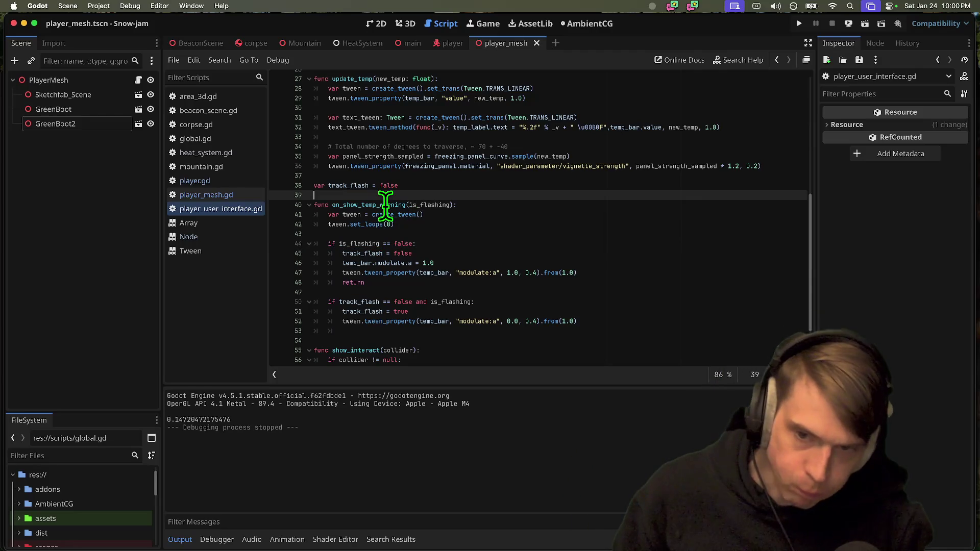
pyautogui.doubleClick(385, 205)
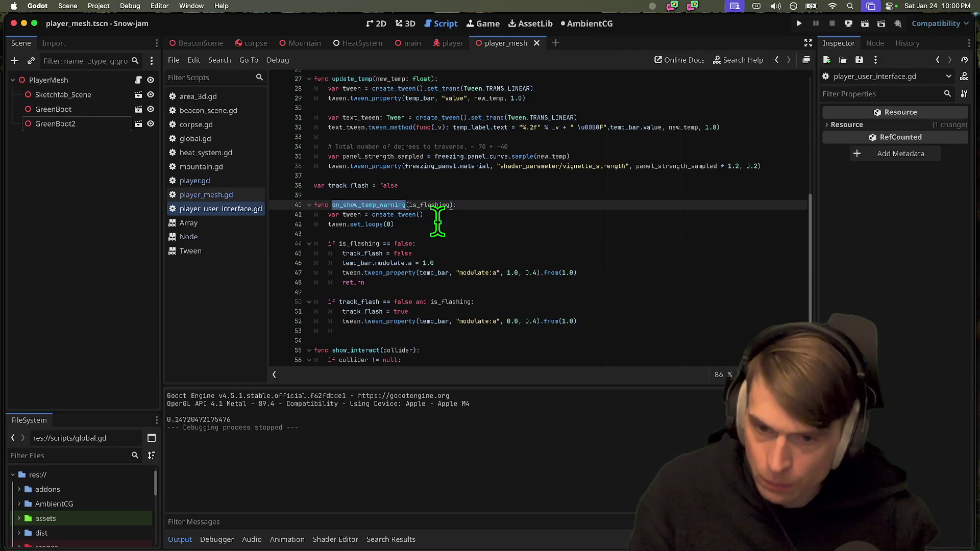
pyautogui.tripleClick(435, 272)
pyautogui.moveTo(436, 272); pyautogui.dragTo(433, 250)
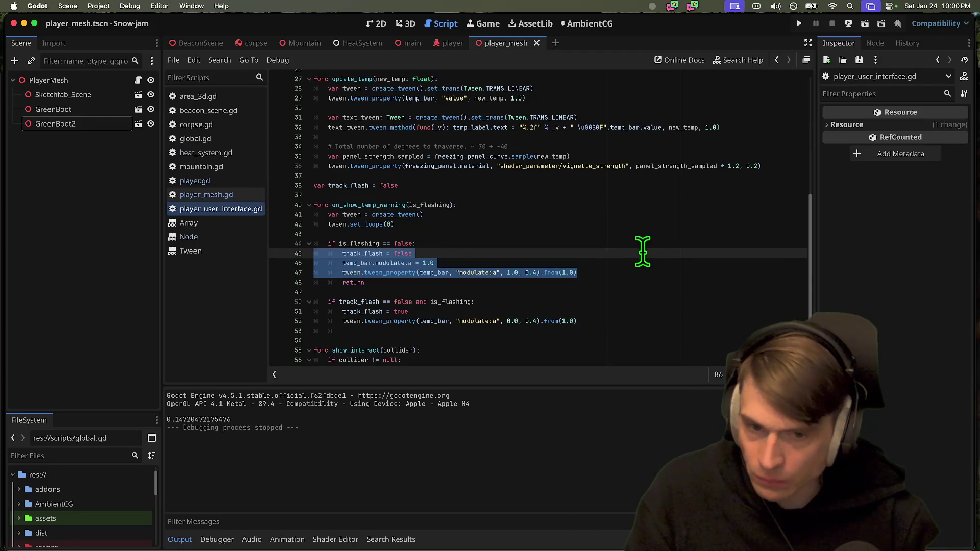
pyautogui.press('Up')
pyautogui.press('Up')
pyautogui.press('Up')
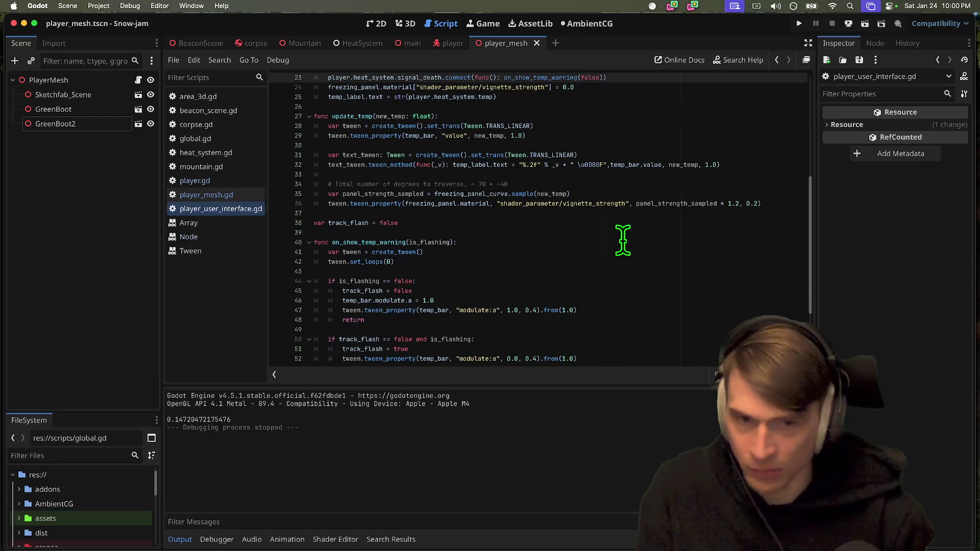
pyautogui.scroll(4, 622, 224)
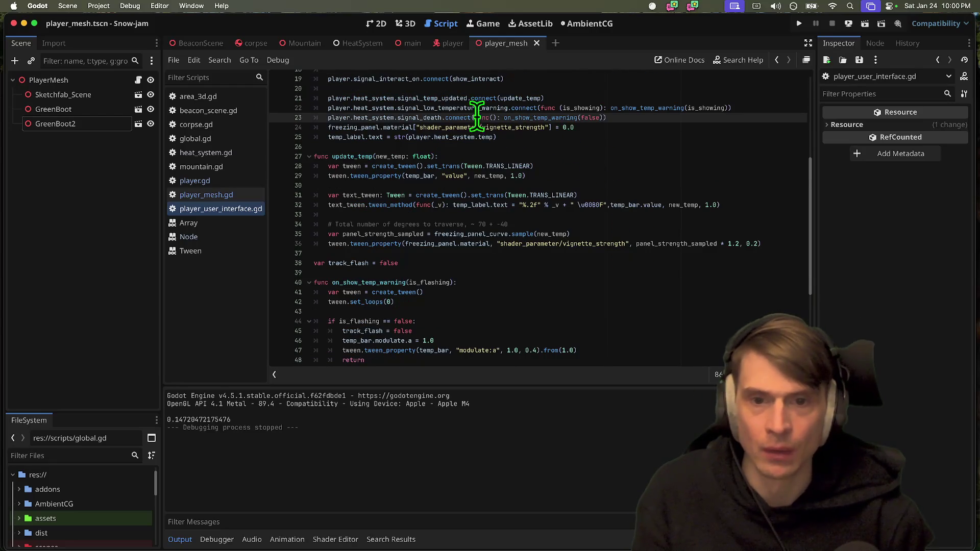
pyautogui.doubleClick(414, 117)
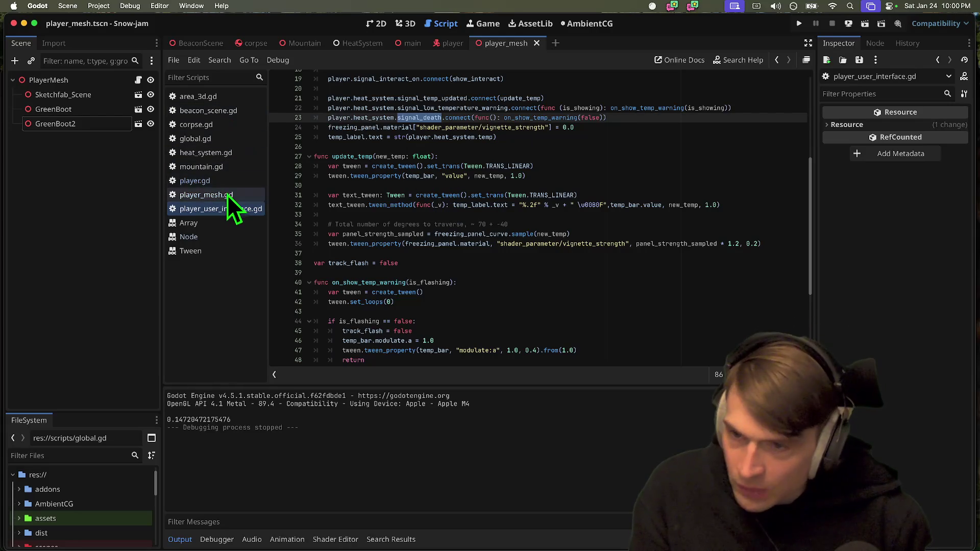
pyautogui.click(225, 153)
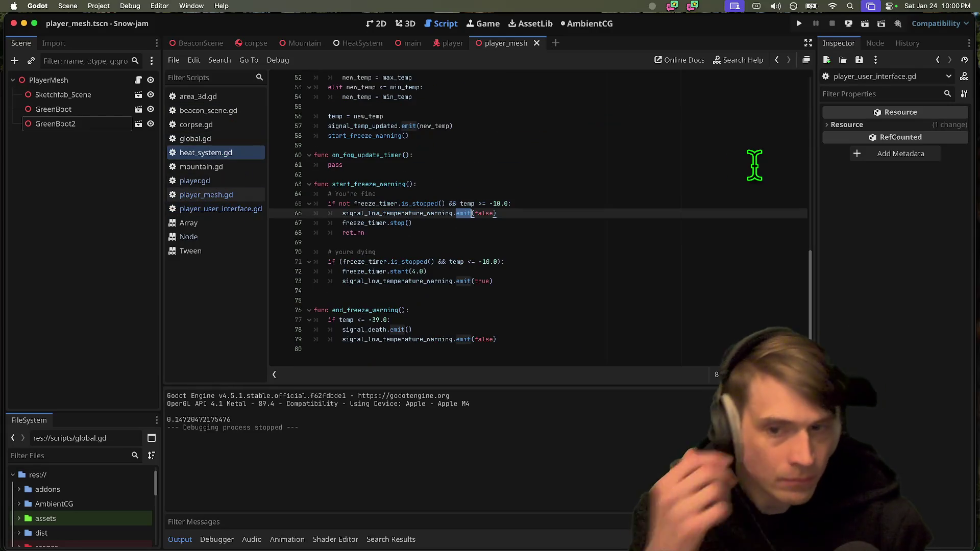
# Delete the player.immobile early return on lines 45–46, then undo to keep it.
pyautogui.doubleClick(386, 185)
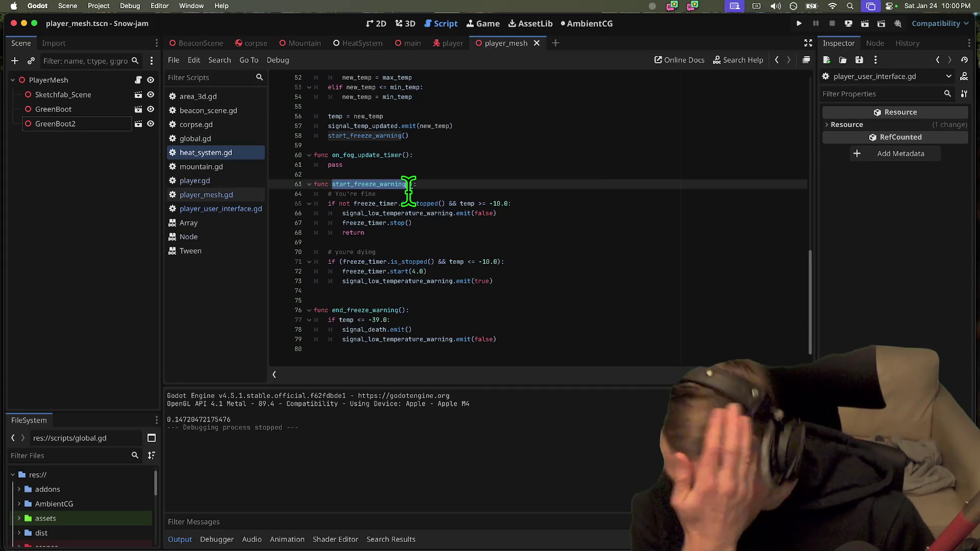
pyautogui.click(514, 347)
pyautogui.click(520, 339)
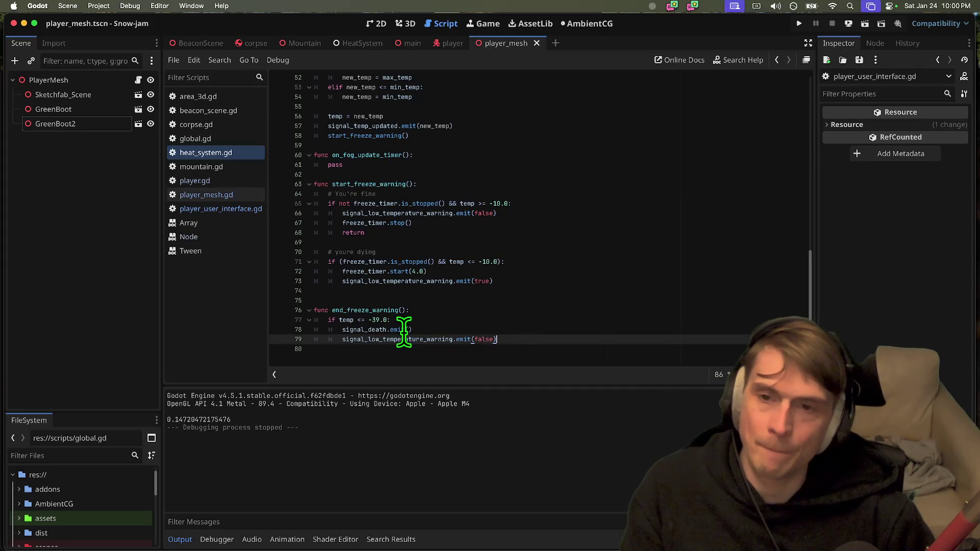
pyautogui.scroll(3, 404, 334)
pyautogui.doubleClick(492, 107)
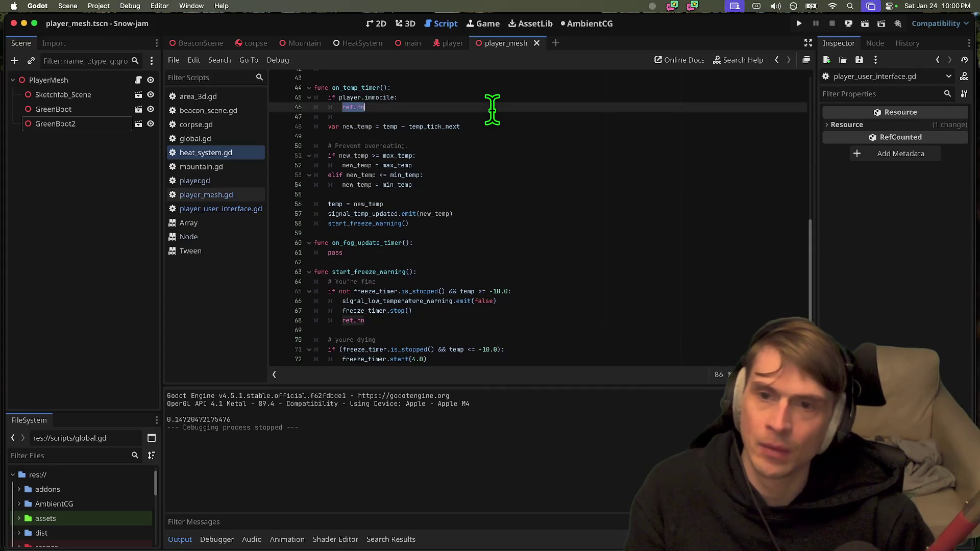
pyautogui.moveTo(492, 107); pyautogui.dragTo(496, 98)
pyautogui.press('Delete')
pyautogui.press('Delete')
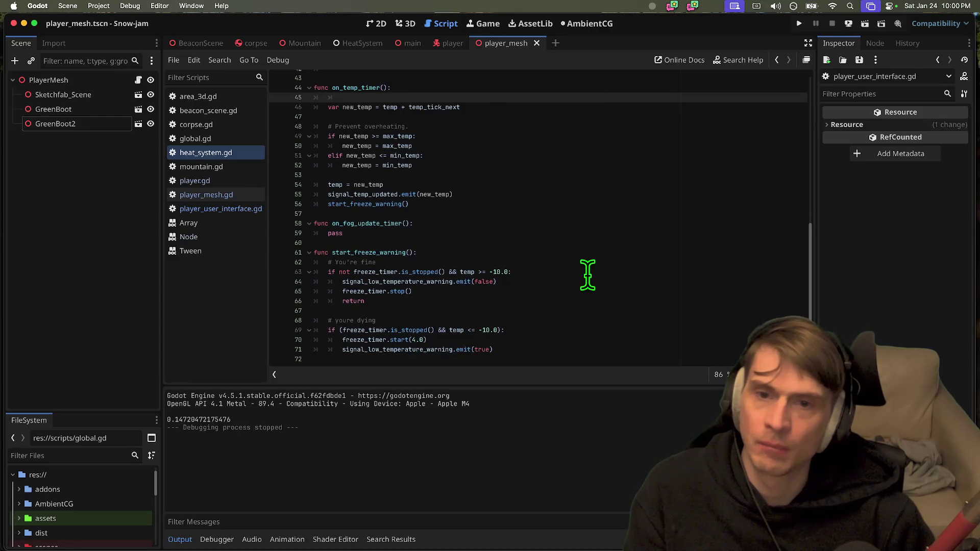
pyautogui.press('super+z')
pyautogui.press('Escape')
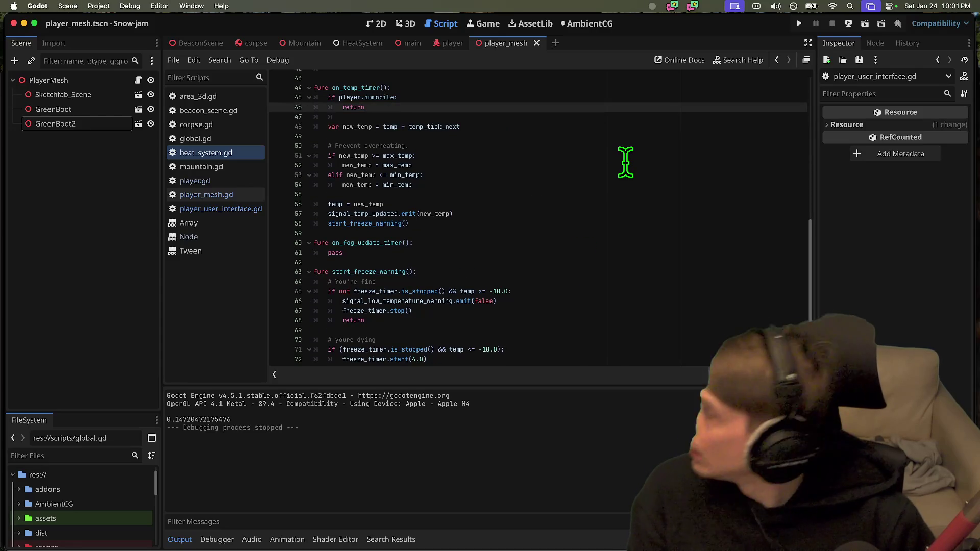
pyautogui.scroll(1, 622, 166)
pyautogui.press('Down')
pyautogui.press('Down')
pyautogui.press('Down')
pyautogui.press('Down')
pyautogui.press('Down')
pyautogui.press('Down')
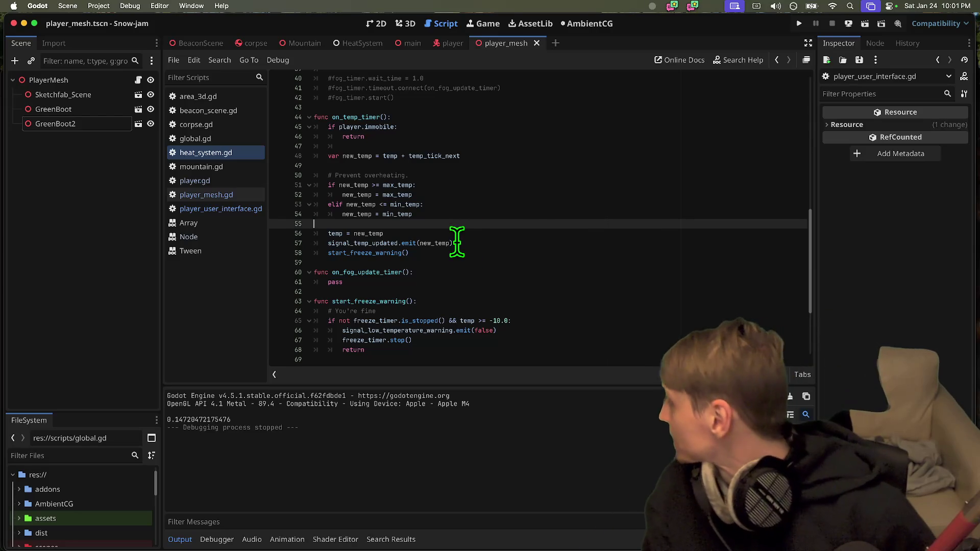
# Check the Area3D docs in Firefox, then run Snow-jam and walk toward the tower.
pyautogui.press('super+Tab')
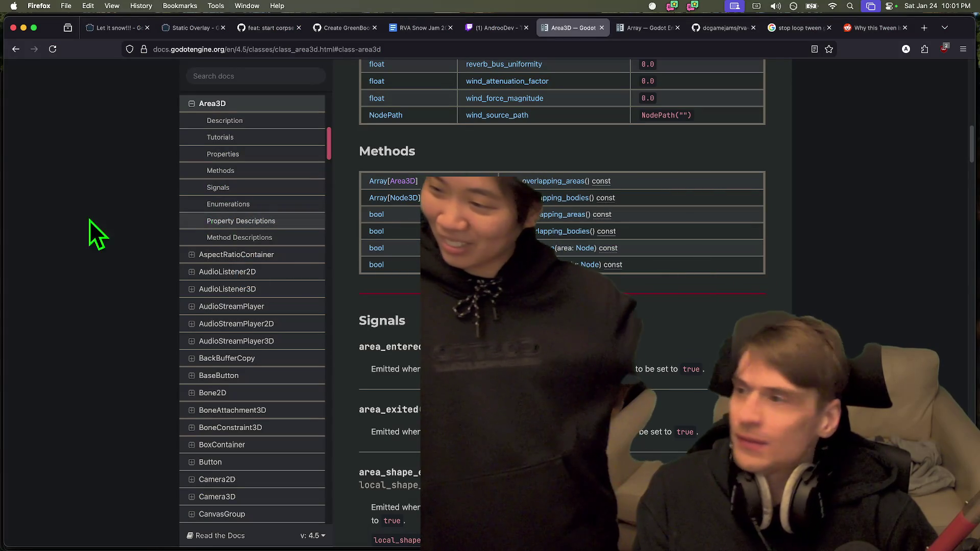
pyautogui.press('super+Tab')
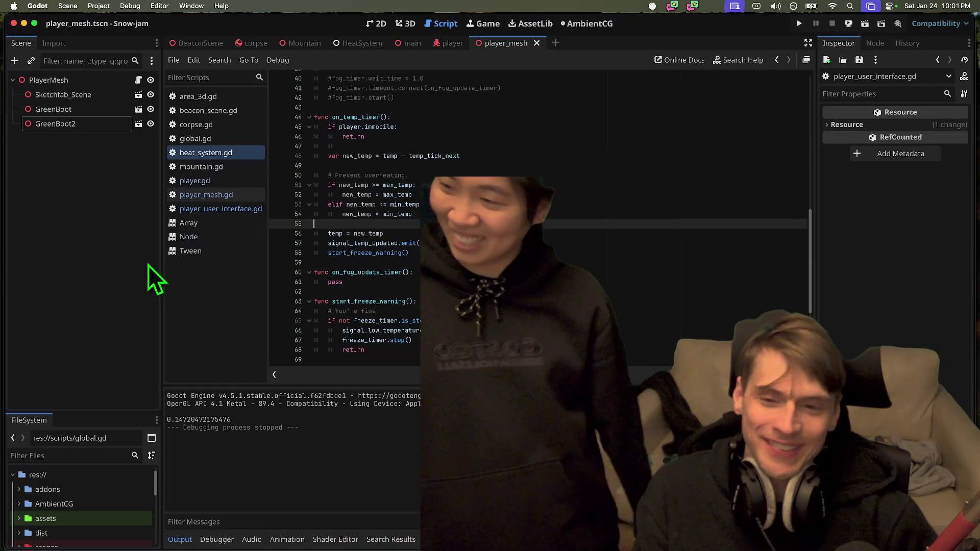
pyautogui.press('super+b')
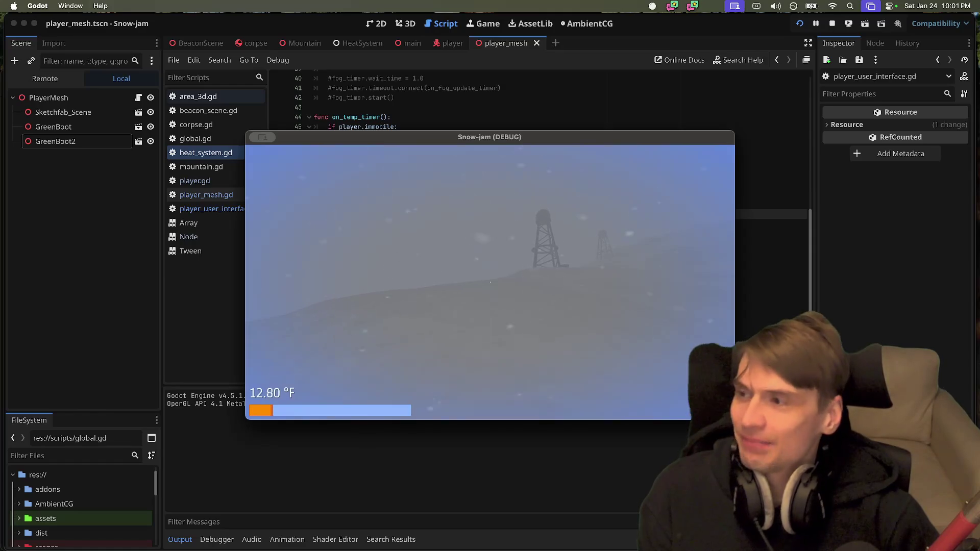
pyautogui.press('w')
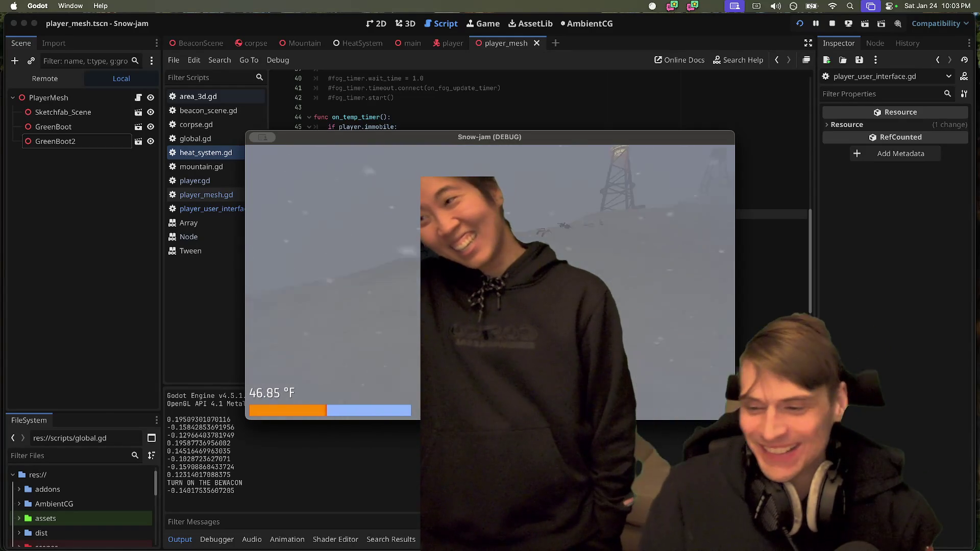
# Stop the Snow-jam playtest after the beacon turns on at 46.85 °F.
pyautogui.press('super+q')
# Add a 👍 reaction to the description of player model pull request #8.
pyautogui.press('super+Tab')
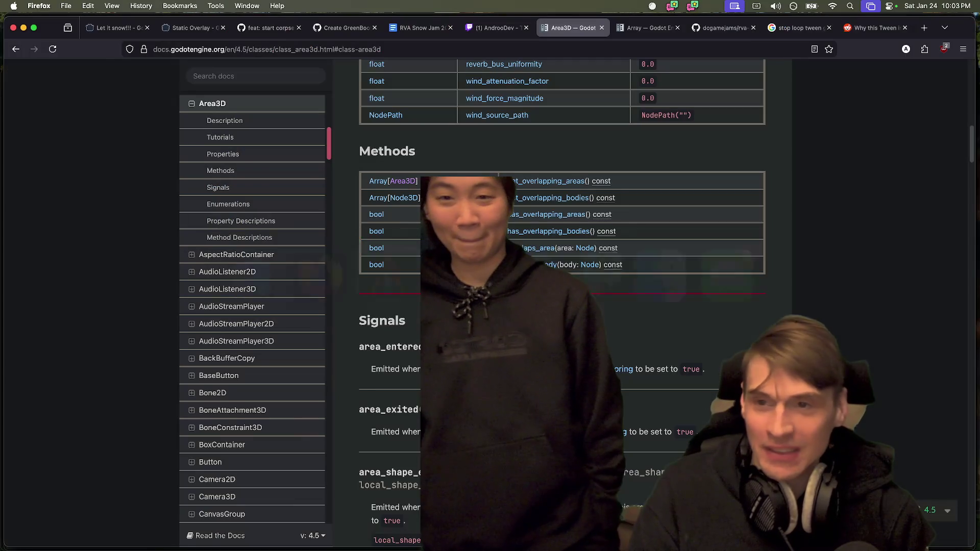
pyautogui.click(262, 28)
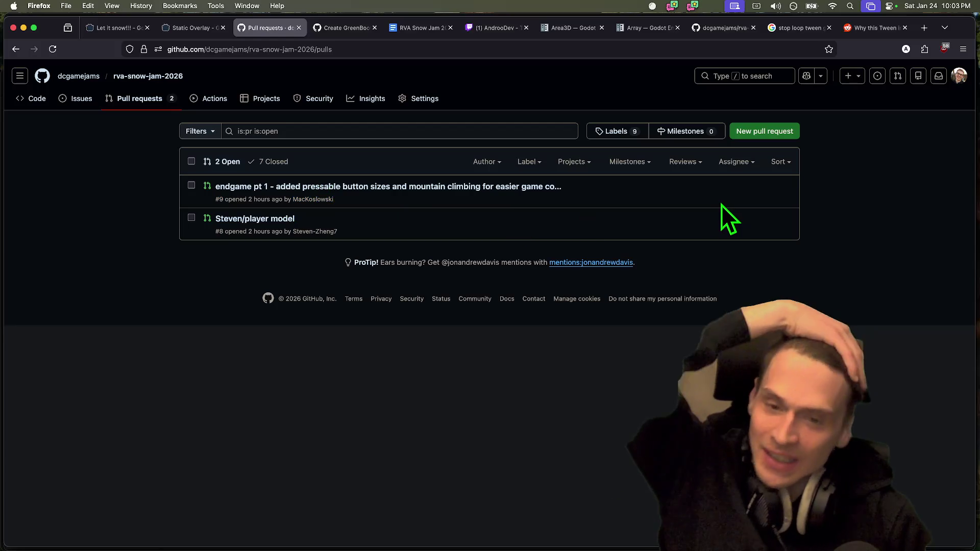
pyautogui.click(244, 217)
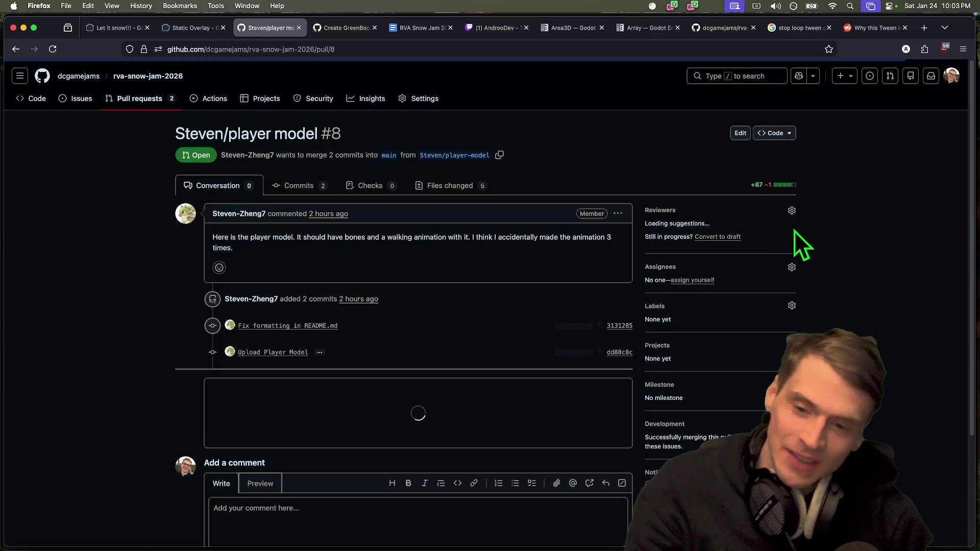
pyautogui.click(219, 268)
pyautogui.click(223, 289)
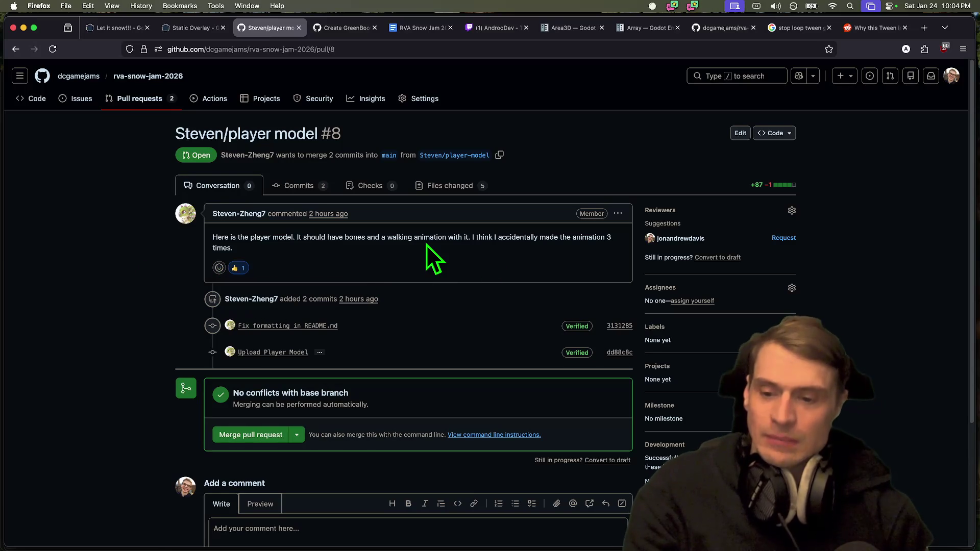
pyautogui.press('super+Tab')
pyautogui.press('super+Tab')
pyautogui.press('super+Tab')
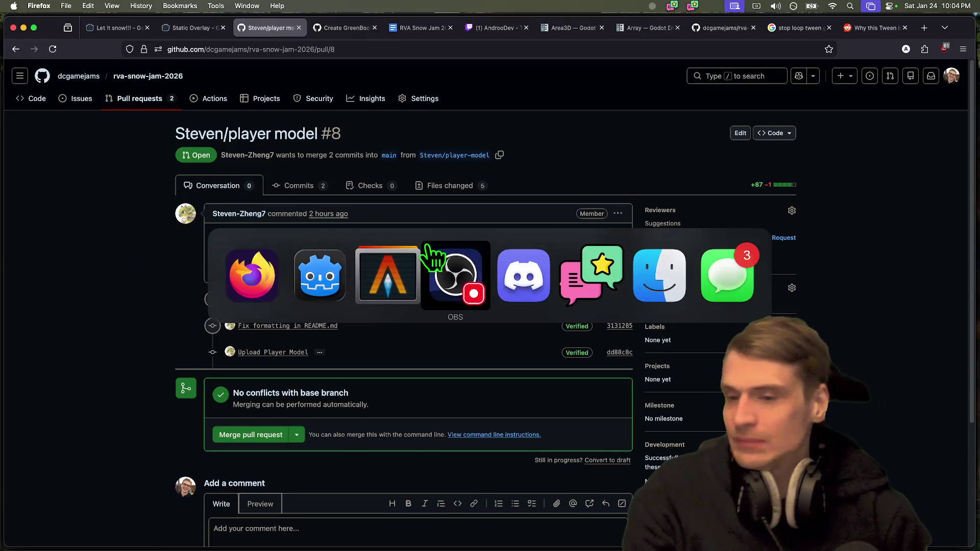
# Check the git status of the snow-jam project in Alacritty.
pyautogui.press('super+Tab')
pyautogui.press('super+Tab')
pyautogui.press('super+Tab')
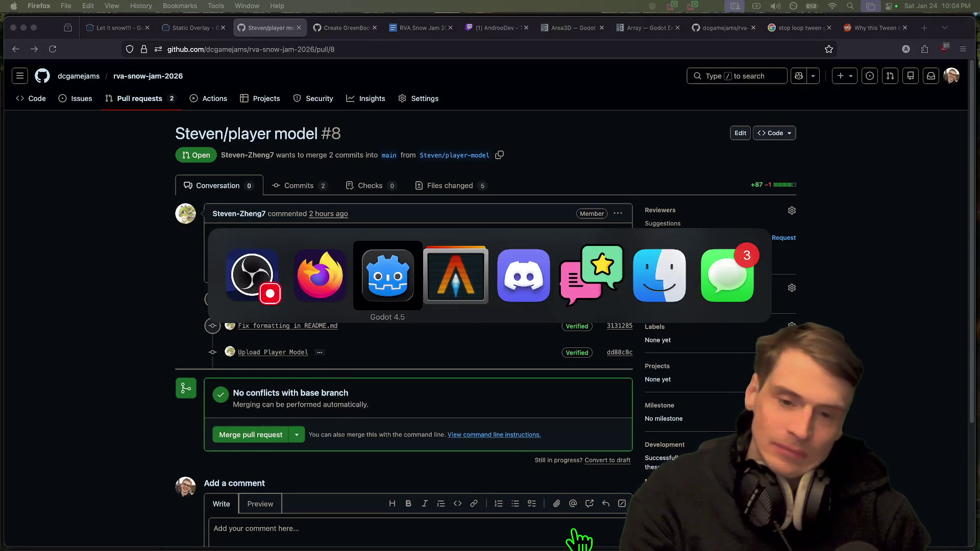
pyautogui.press('super+Tab')
pyautogui.write('g')
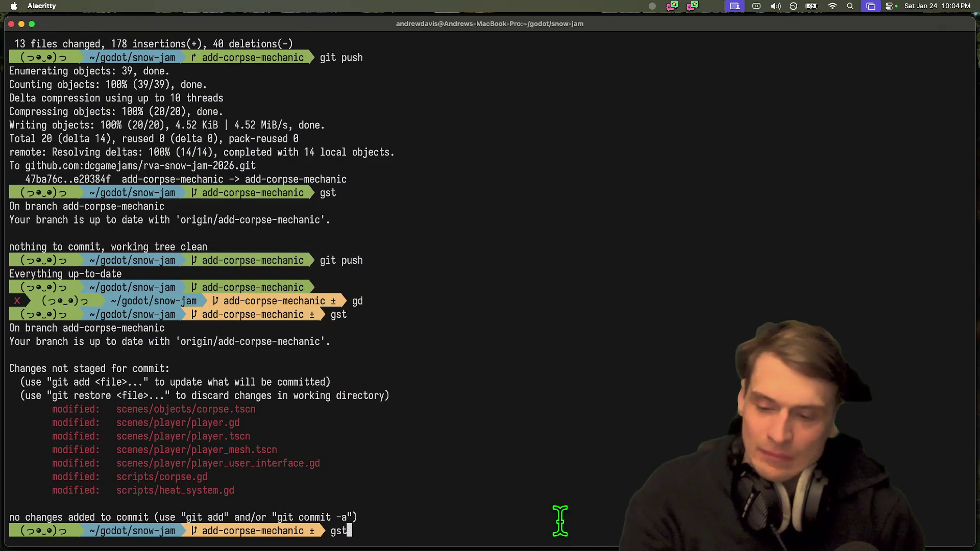
pyautogui.press('Return')
pyautogui.press('Return')
# Stage all changes and commit them as 'feat: tweak corpse temp flash'.
pyautogui.write("gcam 'feat: switch")
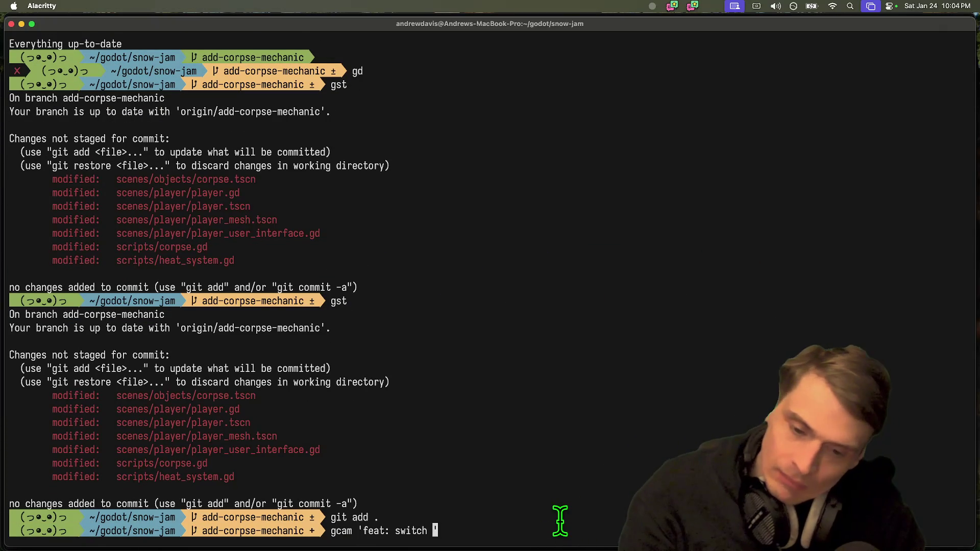
pyautogui.write('corpse ')
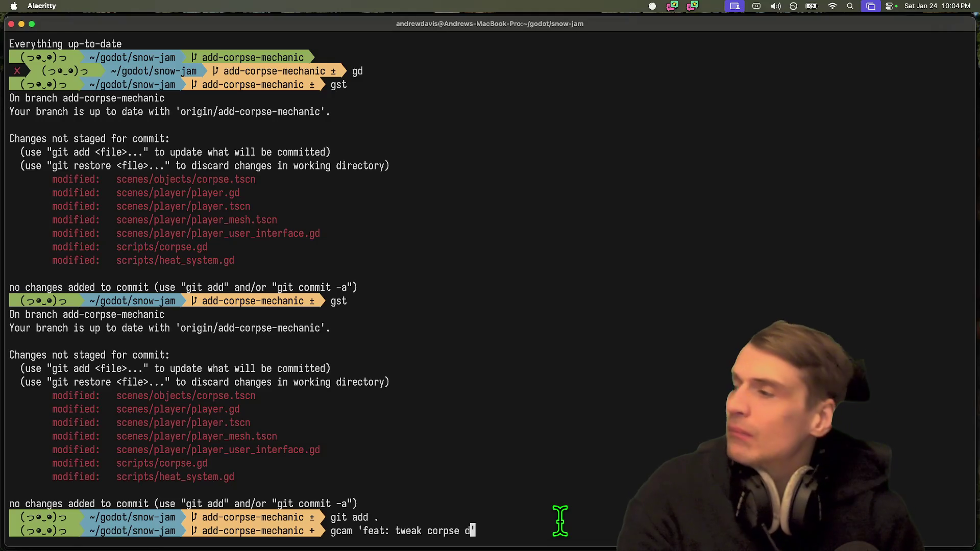
pyautogui.write("temp flash'")
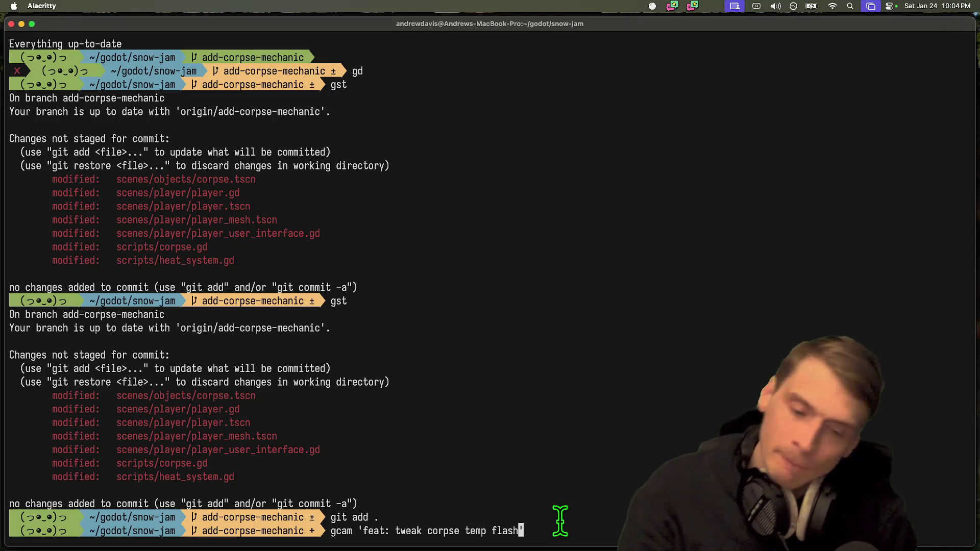
pyautogui.press('Return')
# Push the new commit to the add-corpse-mechanic branch on GitHub.
pyautogui.write('git push')
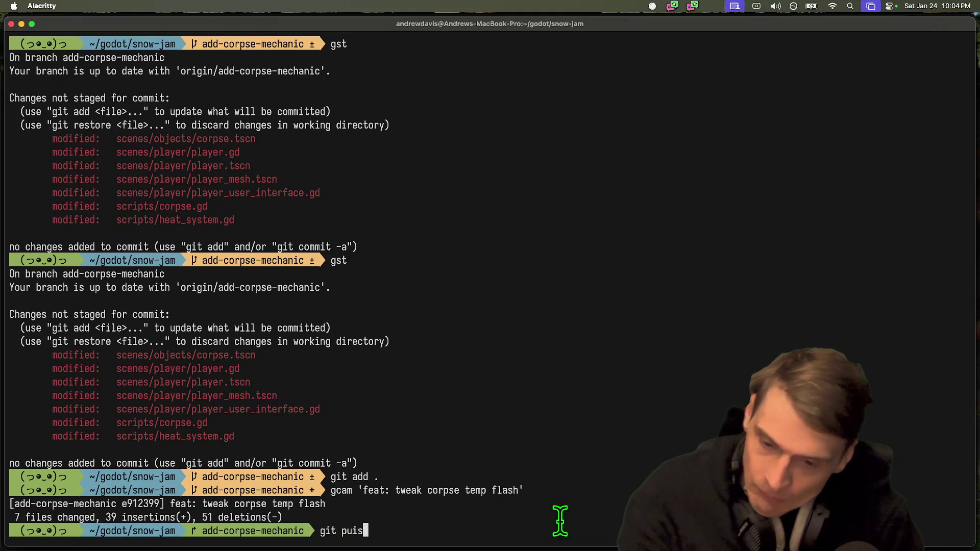
pyautogui.press('Return')
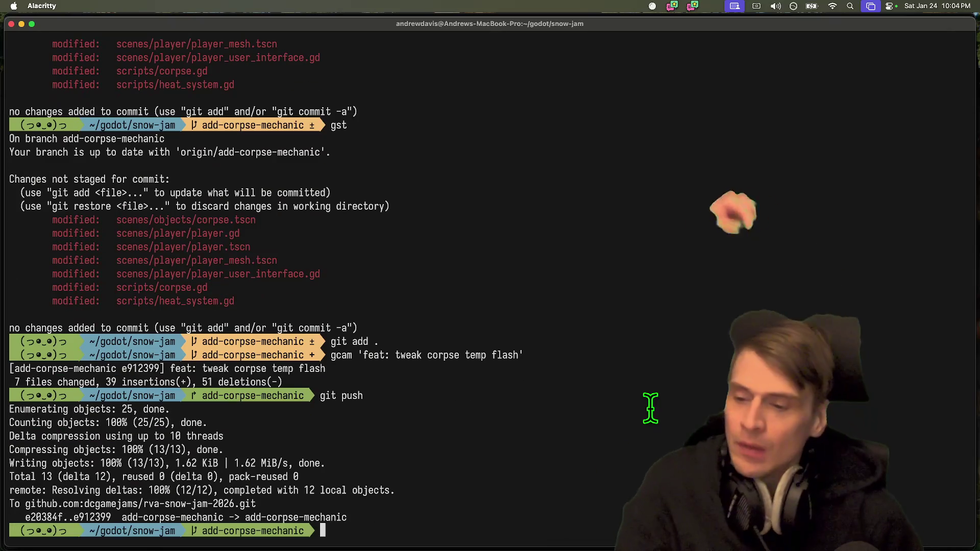
pyautogui.click(652, 411)
pyautogui.press('super+Tab')
pyautogui.press('super+Tab')
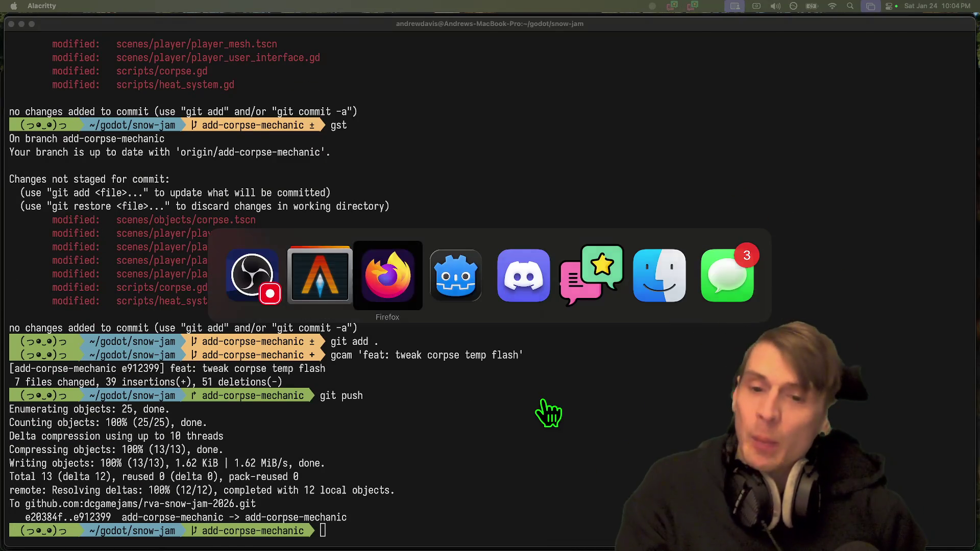
pyautogui.press('super+Tab')
pyautogui.press('super+Tab')
pyautogui.press('super+Tab')
pyautogui.press('super+Tab')
pyautogui.press('super+Tab')
pyautogui.press('super+Tab')
pyautogui.press('super+Tab')
# Bring Firefox with pull request #8 back into focus, then bring Discord forward.
pyautogui.press('super+w')
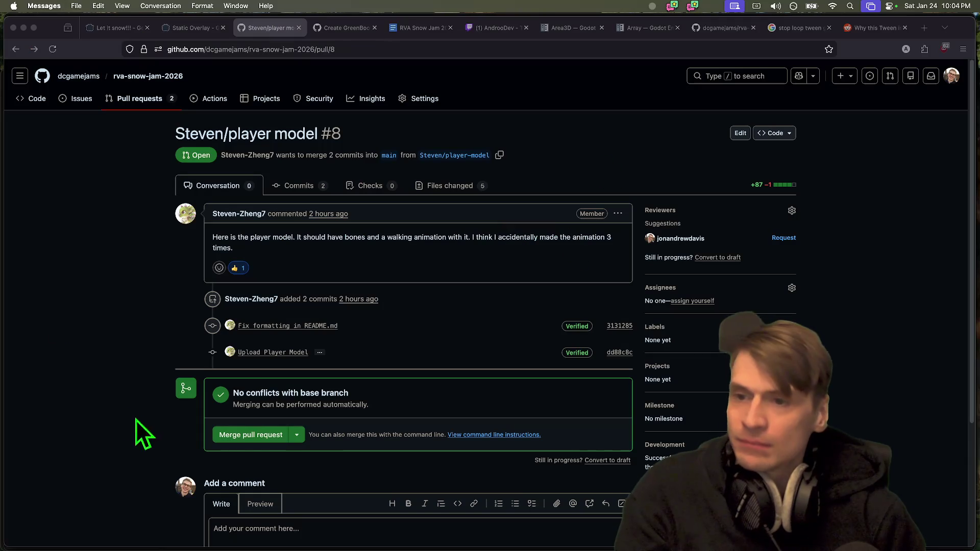
pyautogui.click(71, 196)
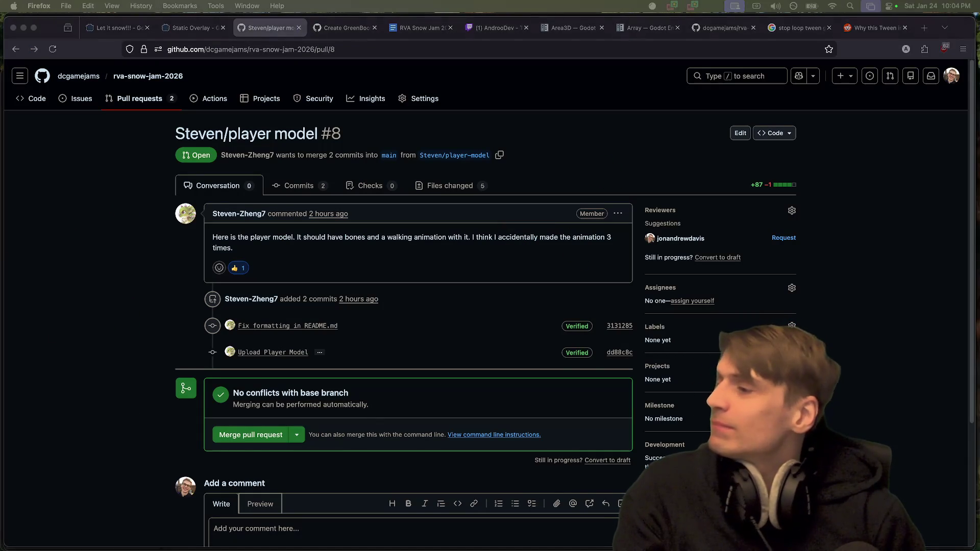
pyautogui.moveTo(451, 531)
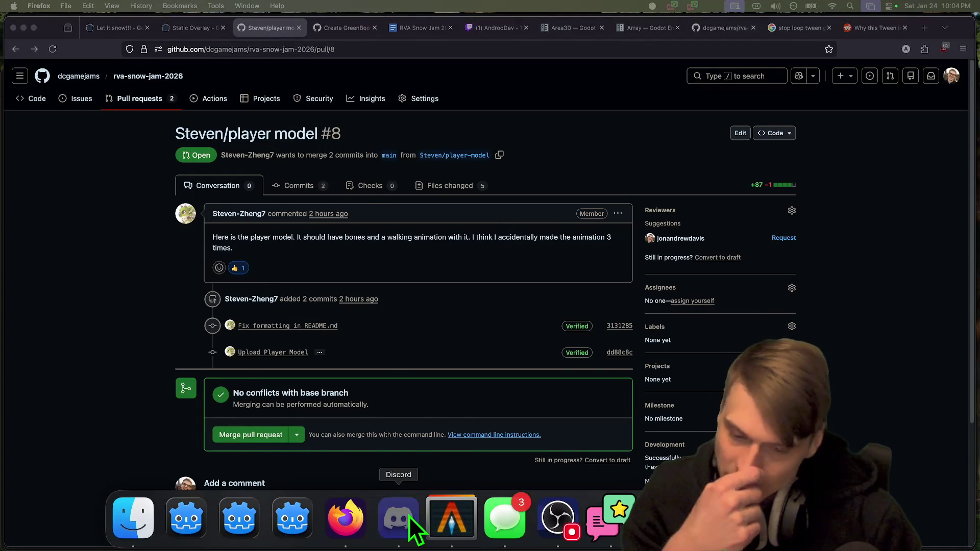
pyautogui.click(399, 528)
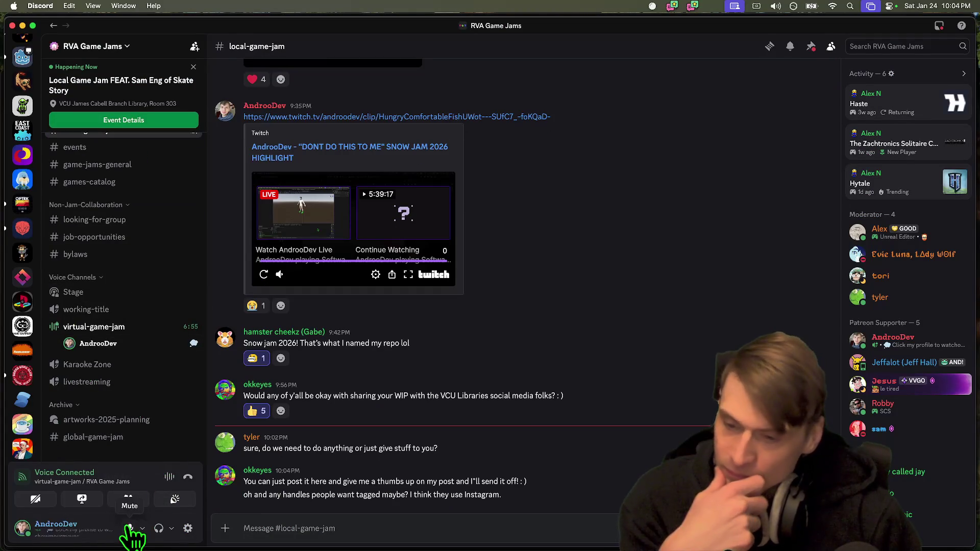
# Mute the microphone in virtual-game-jam and read the newest #local-game-jam message.
pyautogui.click(129, 528)
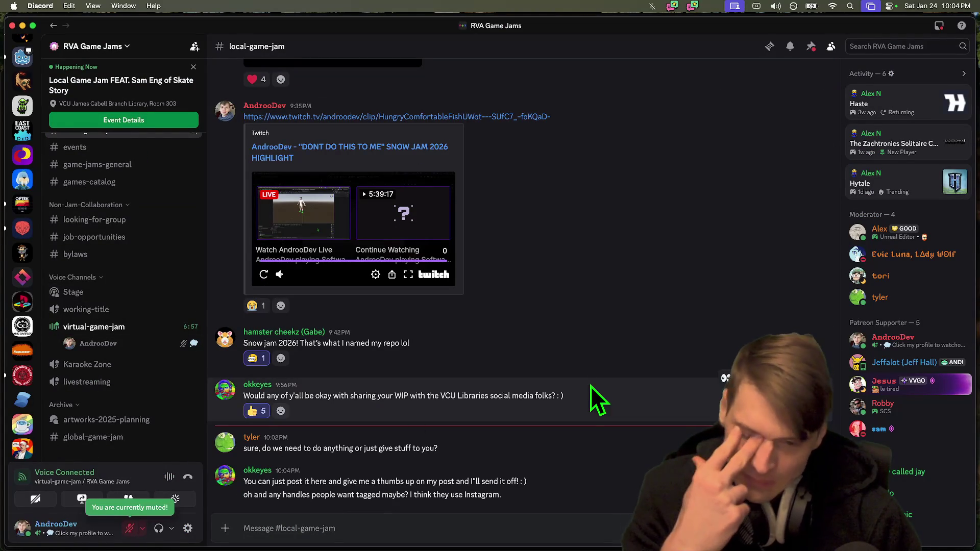
pyautogui.tripleClick(577, 482)
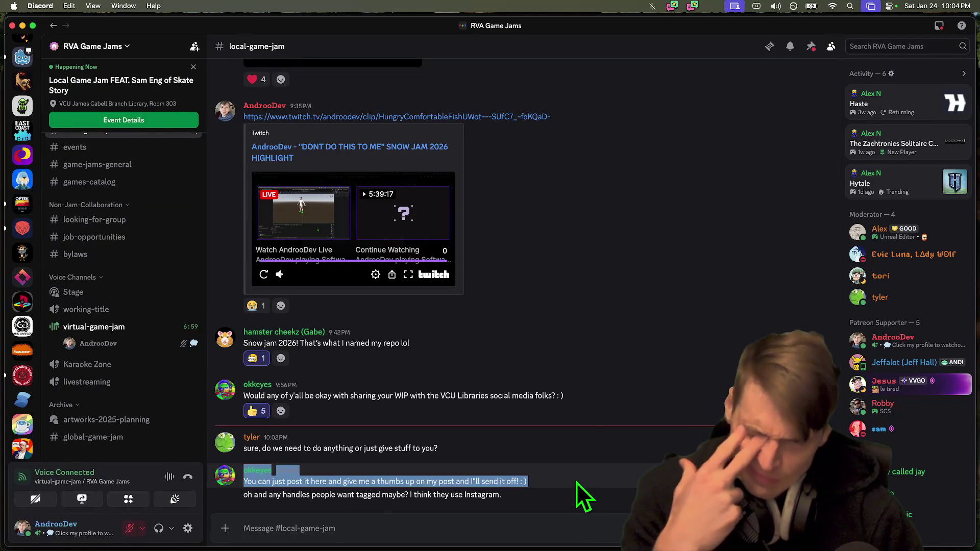
pyautogui.tripleClick(577, 482)
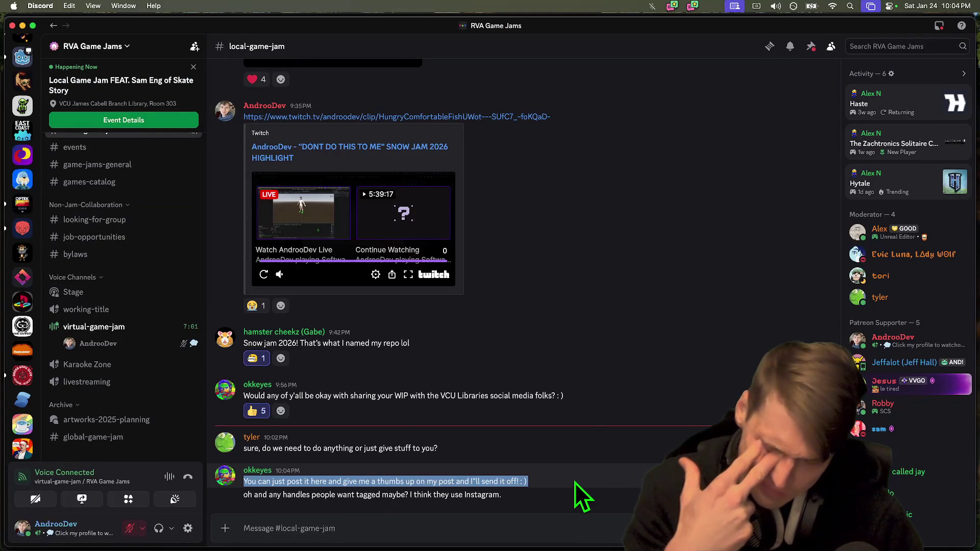
pyautogui.click(574, 482)
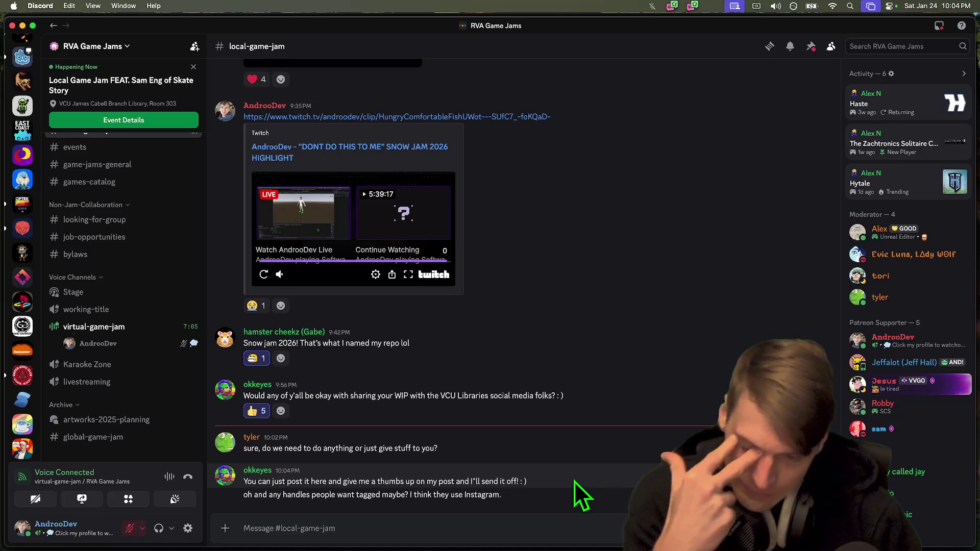
# Read the messages about handles and Instagram, sharing WIP with VCU Libraries, and thumbs-up requests.
pyautogui.tripleClick(490, 494)
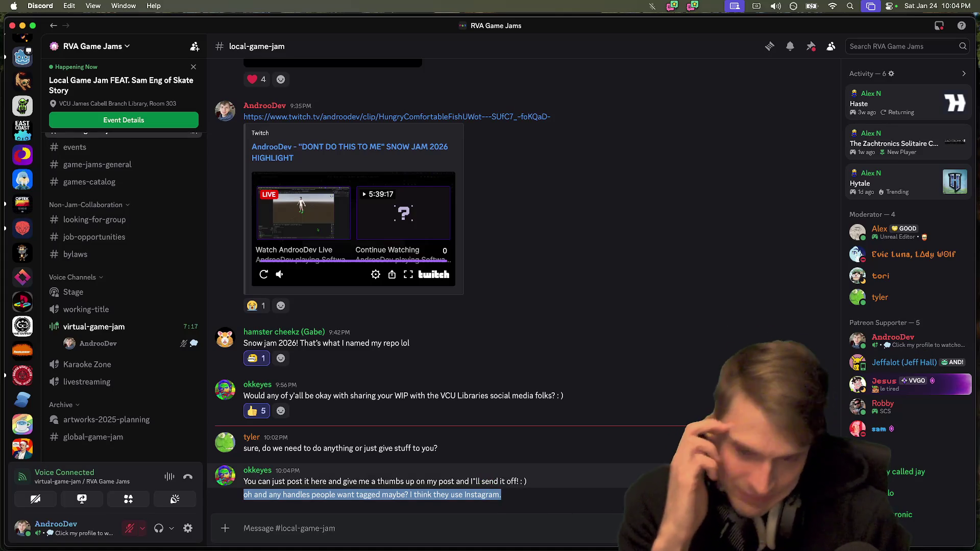
pyautogui.click(452, 398)
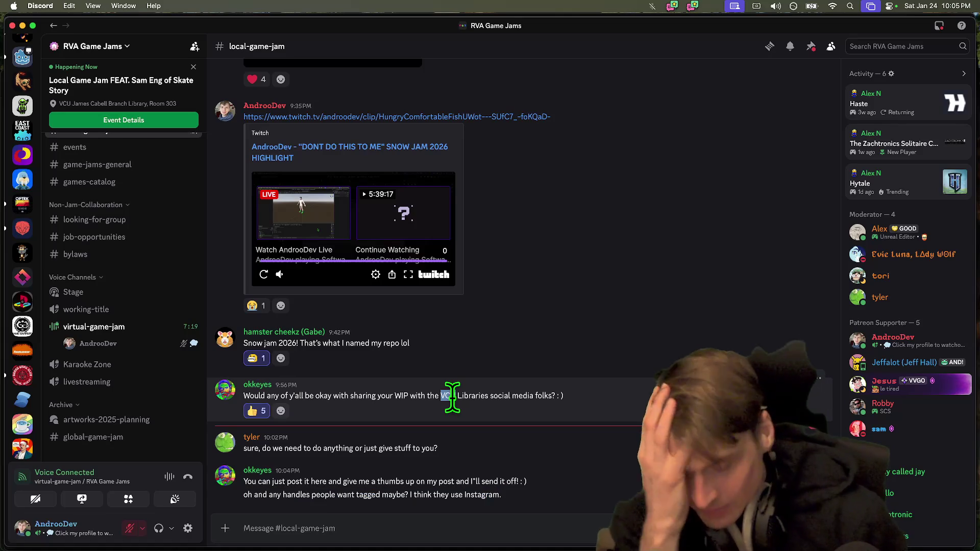
pyautogui.tripleClick(452, 396)
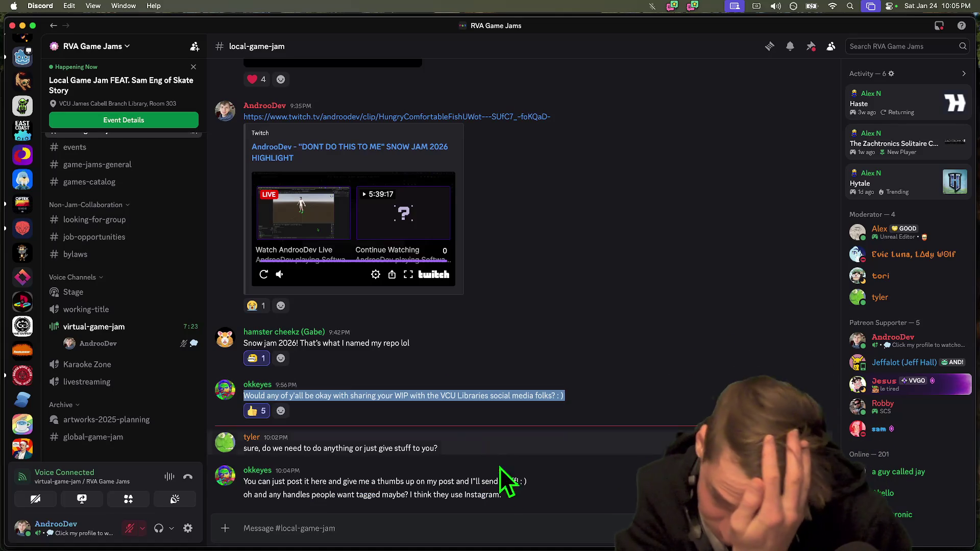
pyautogui.tripleClick(511, 481)
pyautogui.click(573, 411)
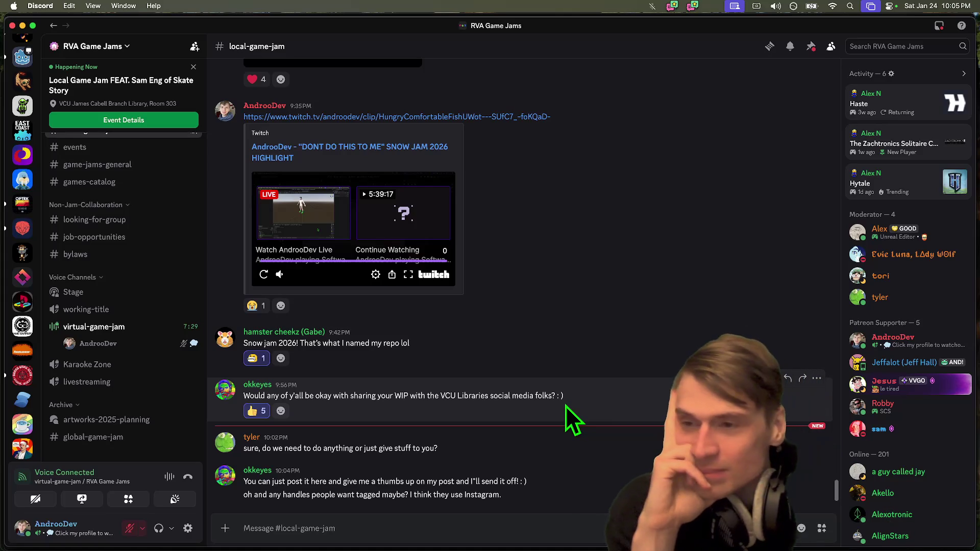
pyautogui.scroll(5, 20, 285)
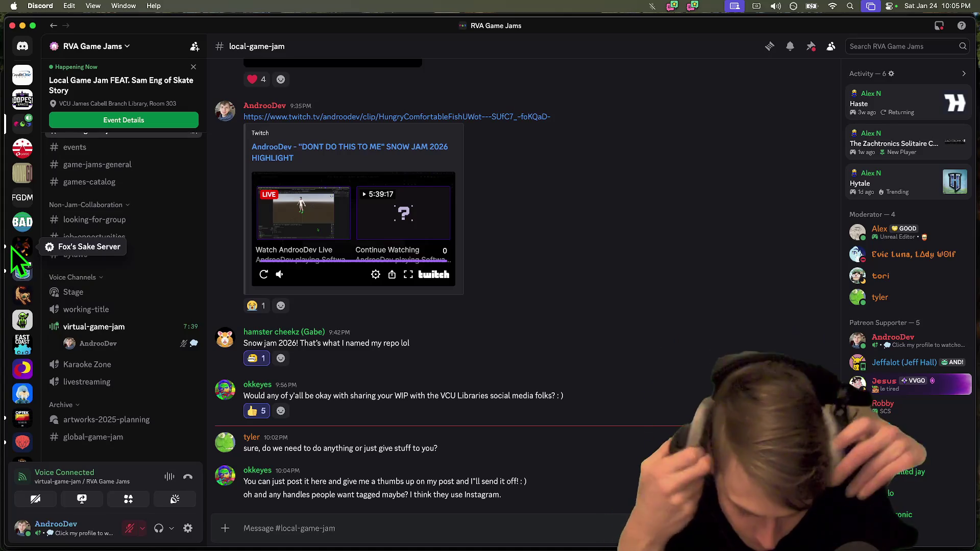
# Quit the Messages app, then bring Alacritty and the Godot editor forward.
pyautogui.scroll(-5, 16, 253)
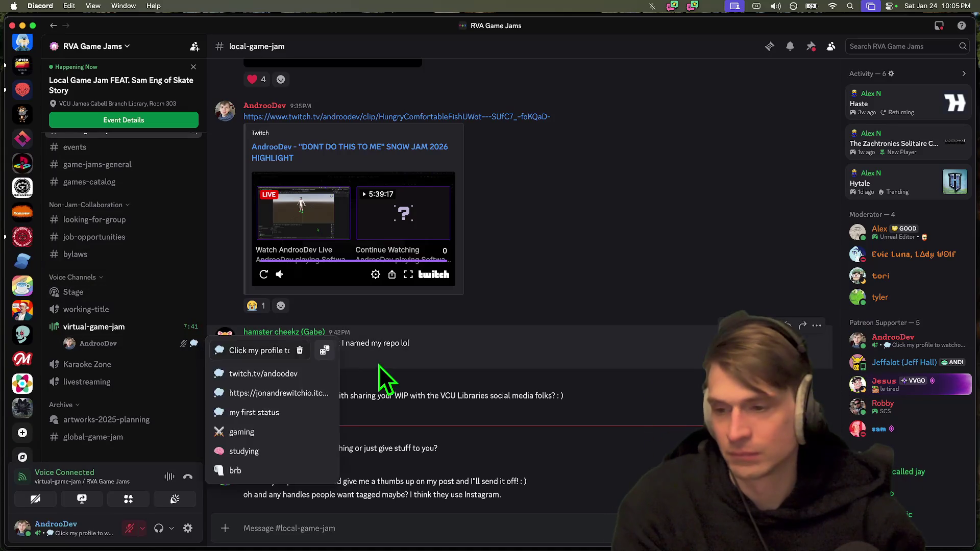
pyautogui.click(491, 526)
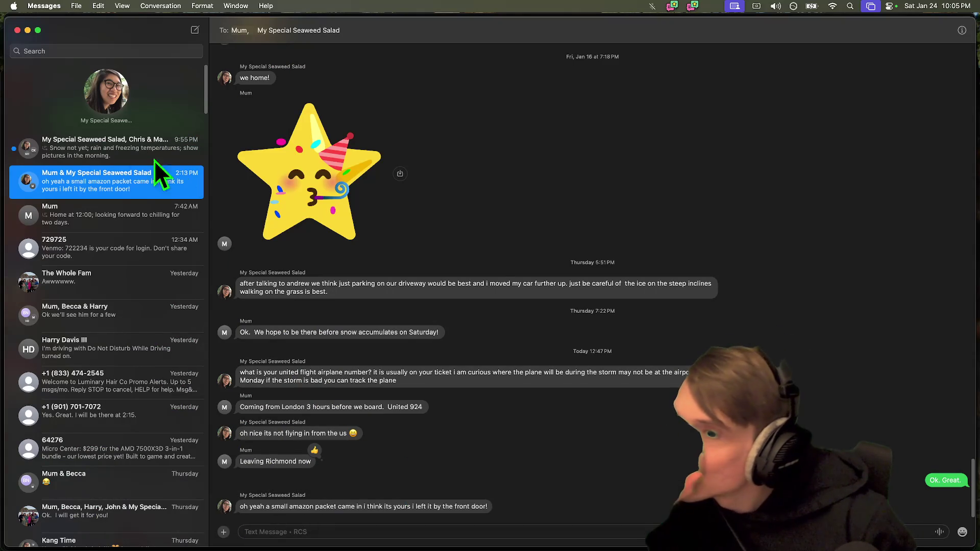
pyautogui.click(17, 30)
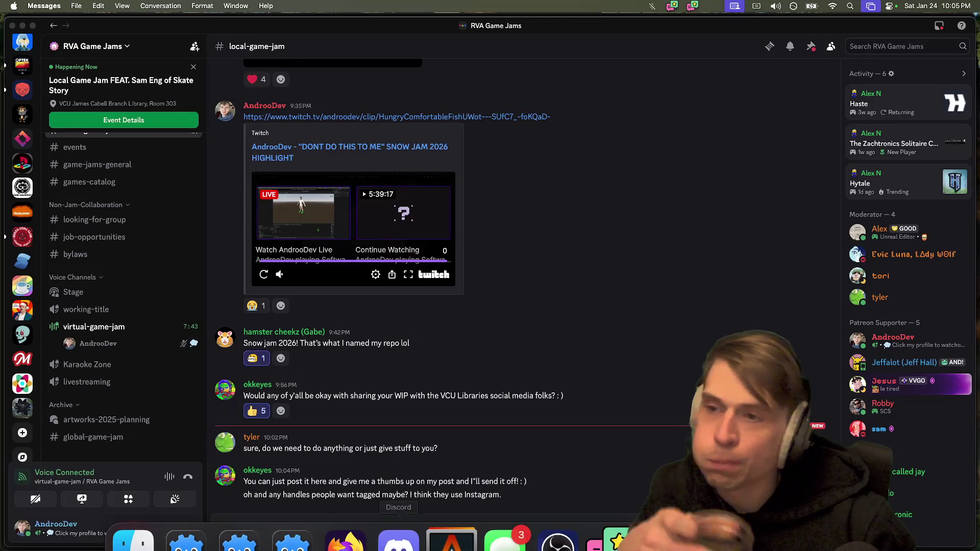
pyautogui.rightClick(515, 510)
pyautogui.click(546, 472)
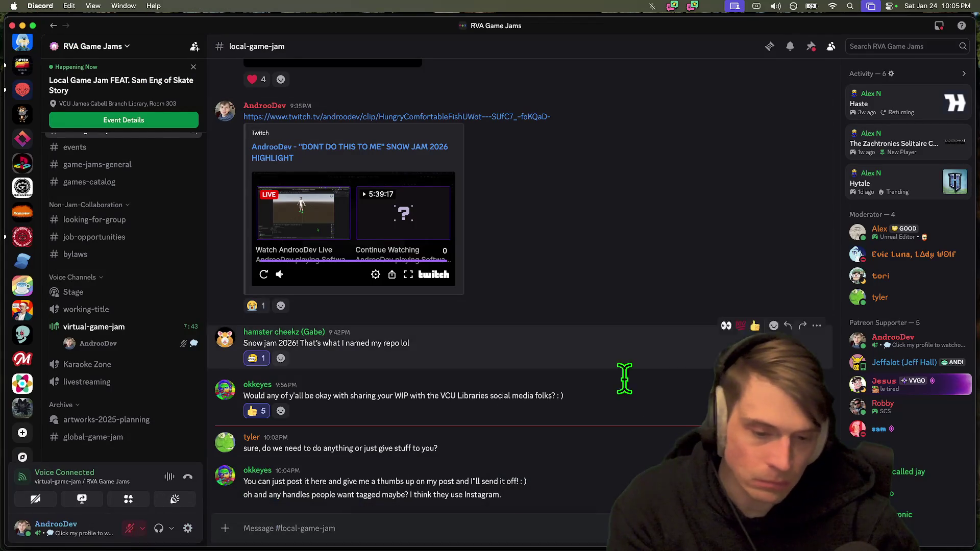
pyautogui.click(461, 521)
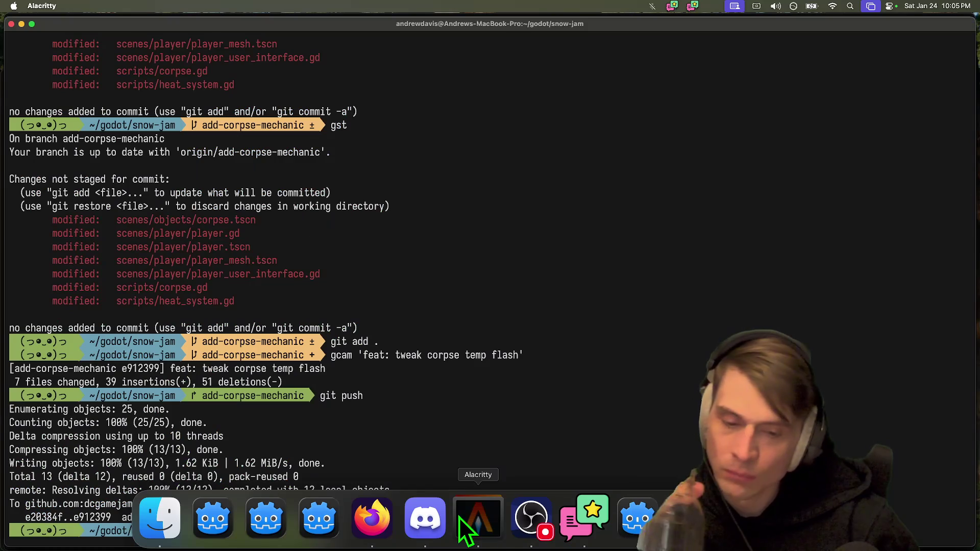
pyautogui.click(528, 515)
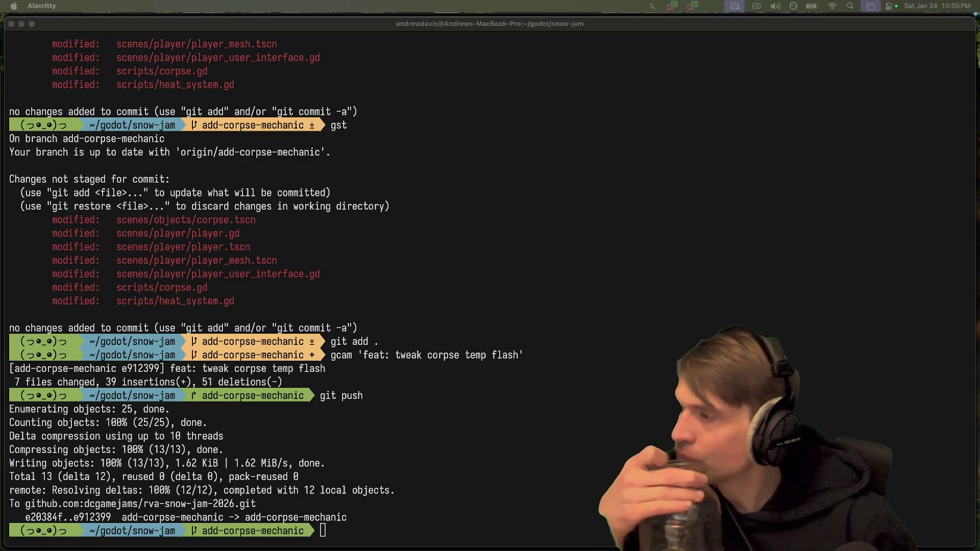